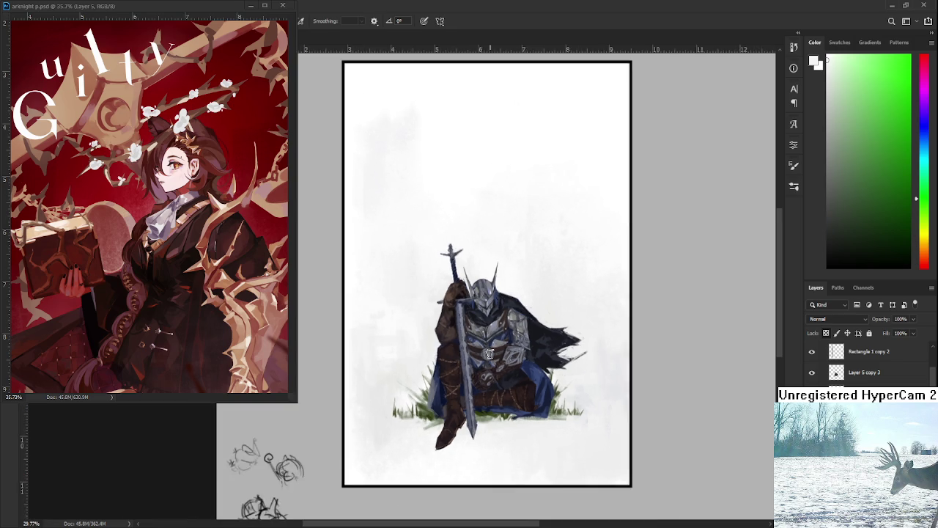
Step: Sample pale, near-white background tones near the bottom of the canvas
alt+click(368, 362)
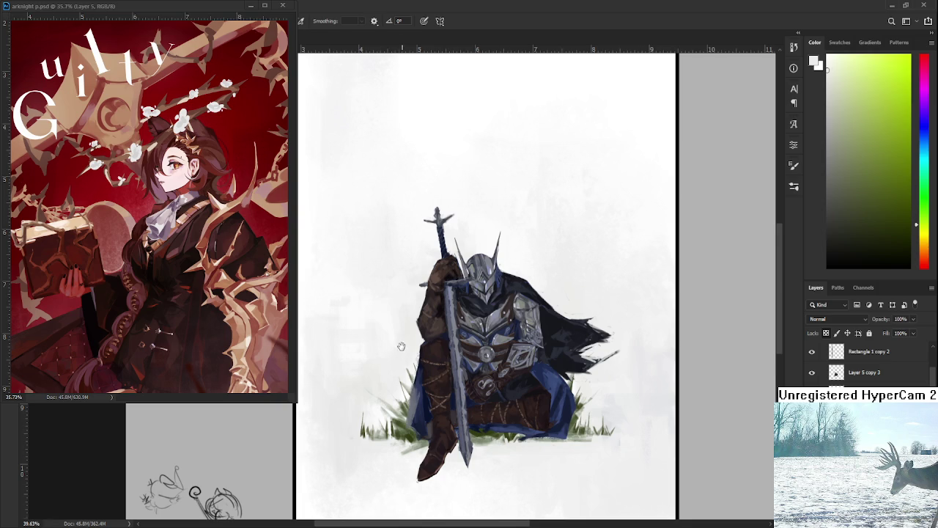
drag(402, 349, 403, 322)
alt+click(333, 371)
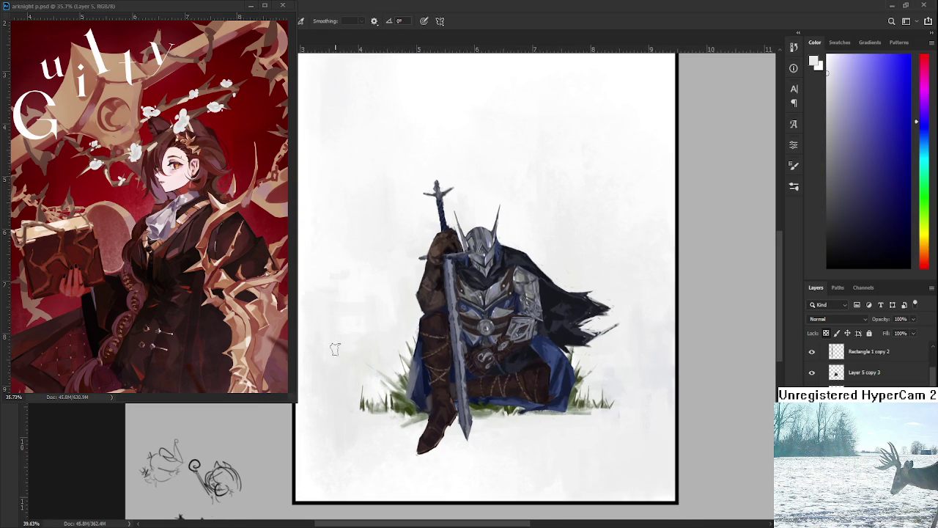
alt+click(338, 352)
alt+click(321, 370)
alt+click(323, 373)
drag(317, 391, 350, 416)
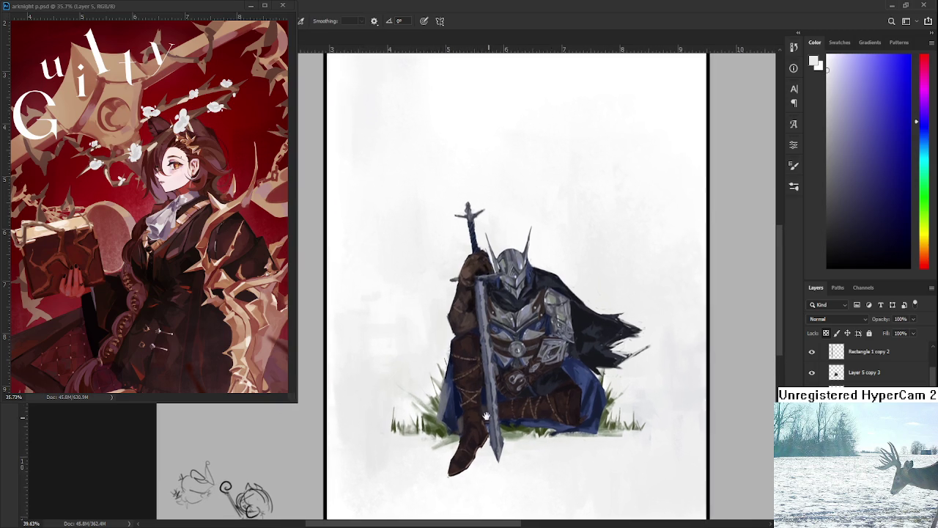
alt+click(345, 422)
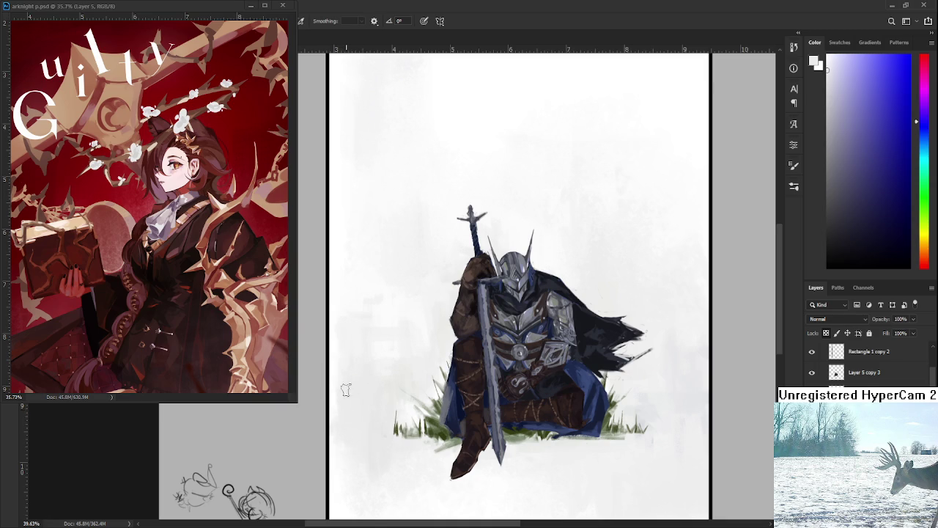
Step: Paint faint light strokes and dabs just right of the grass
alt+click(417, 392)
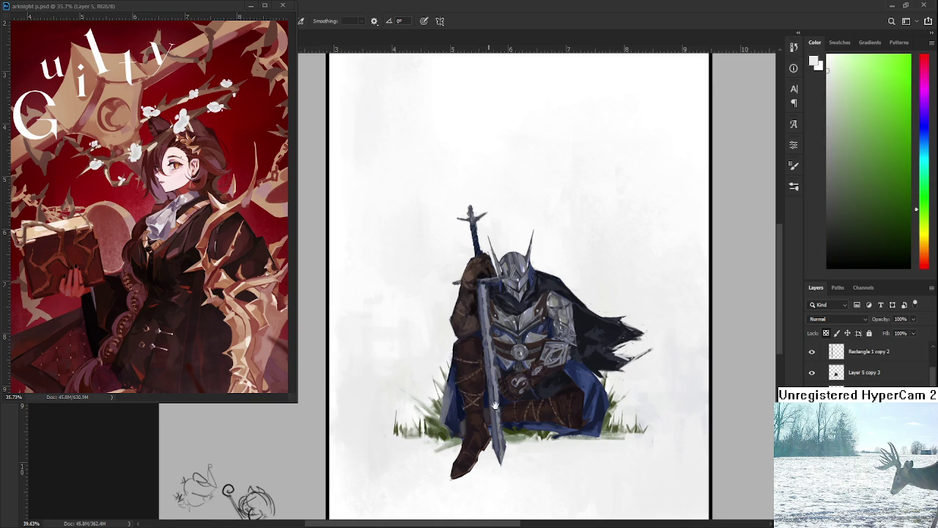
drag(550, 398, 430, 390)
alt+click(513, 388)
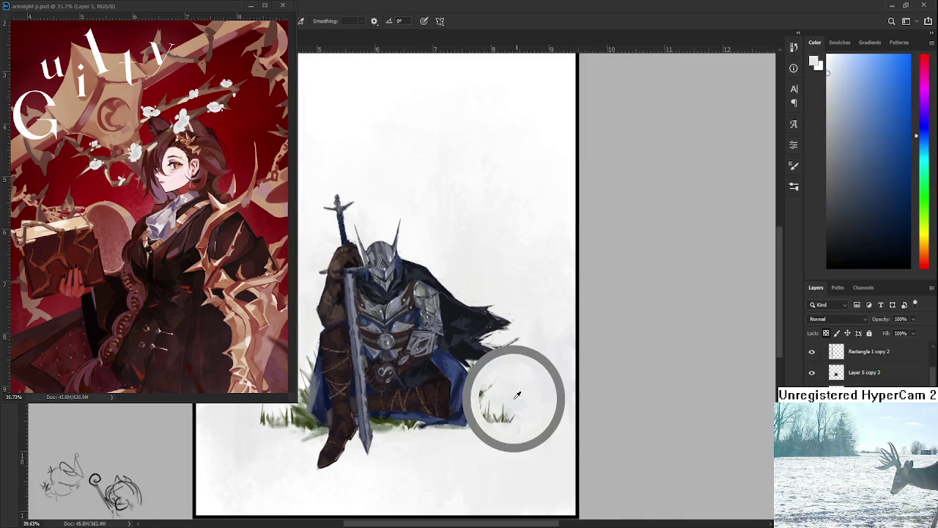
alt+click(509, 406)
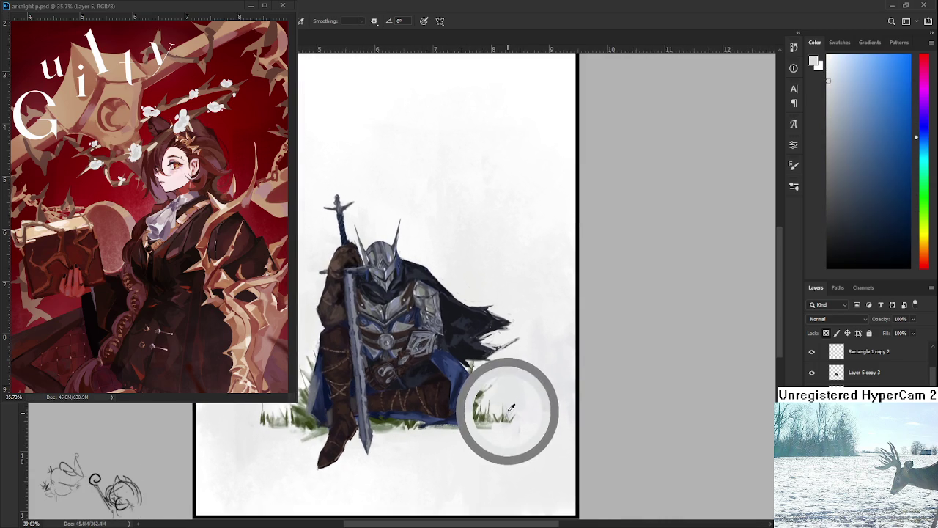
mouse_move(513, 407)
mouse_down()
mouse_move(532, 435)
mouse_move(548, 403)
mouse_up()
alt+click(543, 385)
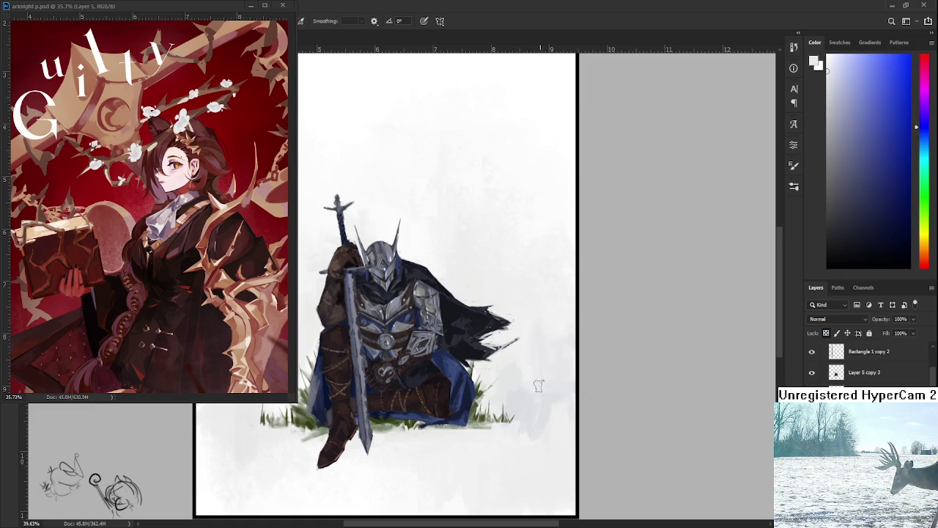
Step: Resample light blue, violet and darker tones beside the grass's right end
alt+click(530, 387)
alt+click(510, 399)
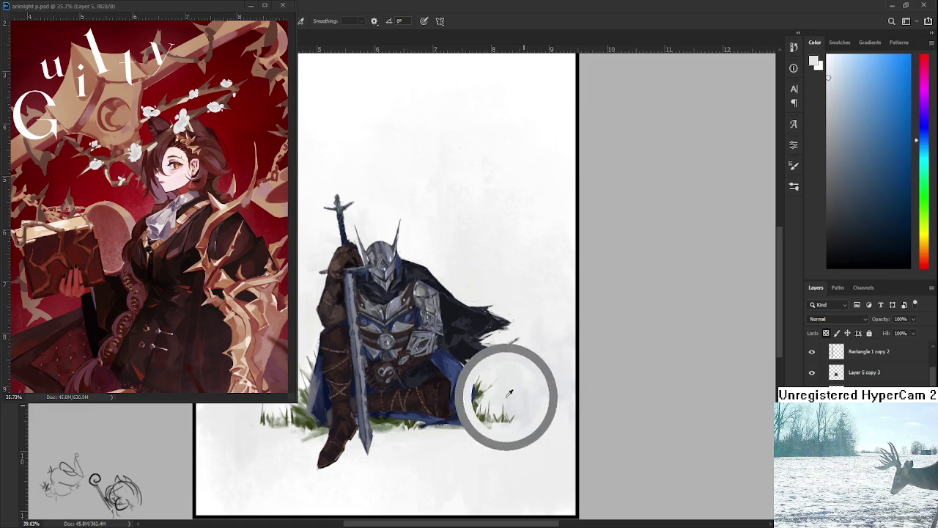
alt+click(516, 453)
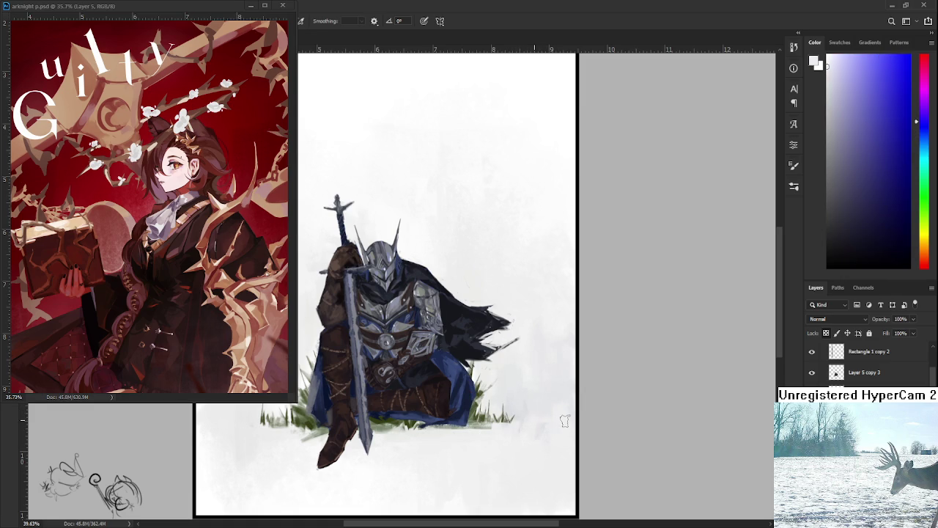
alt+click(540, 403)
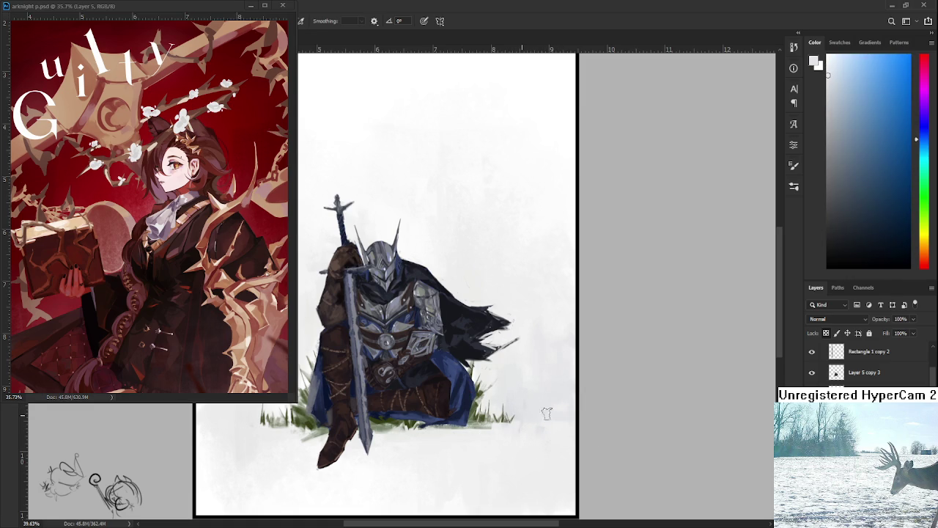
scroll(562, 405, down, 2)
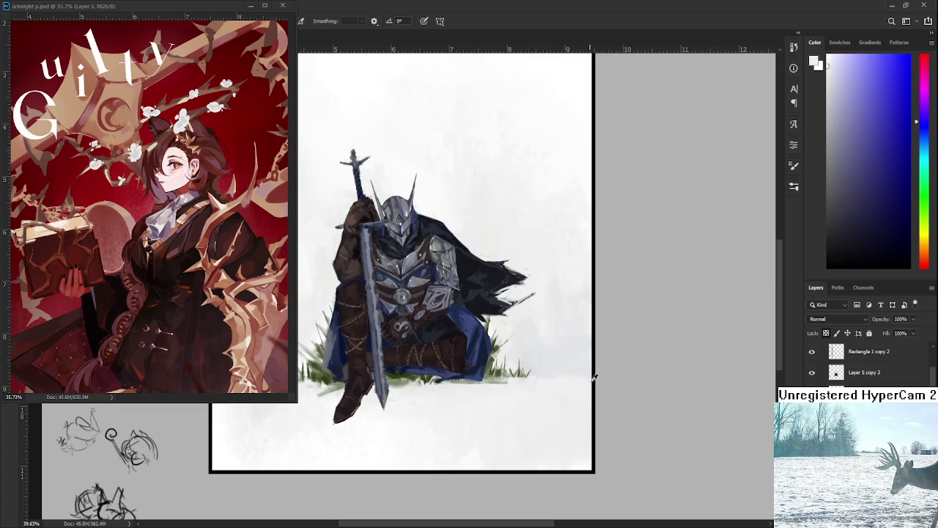
alt+click(559, 390)
Step: Sample pale tones near the grass and the lower-right canvas edge
alt+click(569, 369)
scroll(579, 381, down, 3)
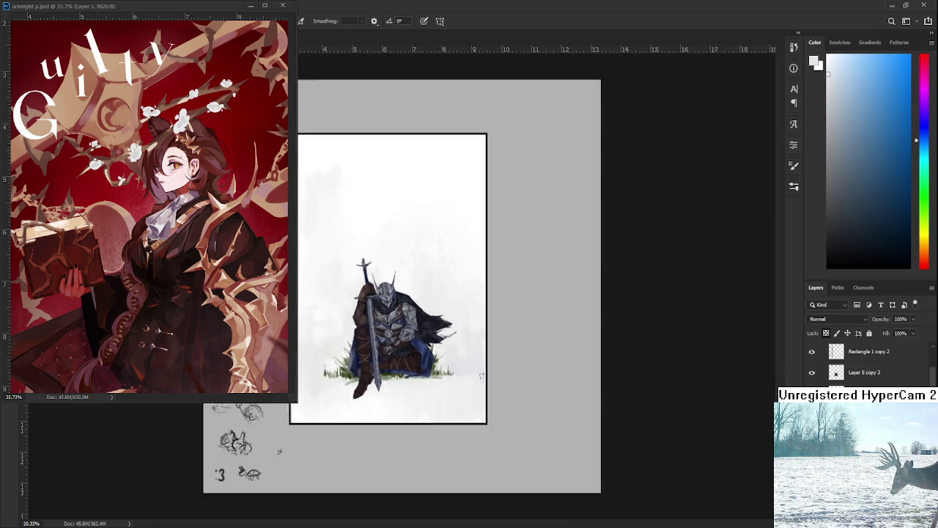
drag(448, 394, 513, 414)
alt+click(540, 396)
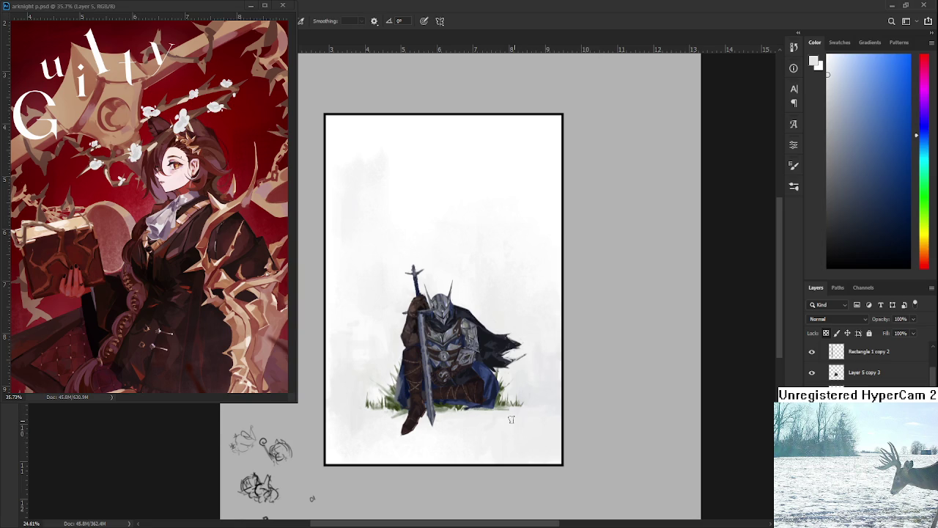
alt+click(536, 398)
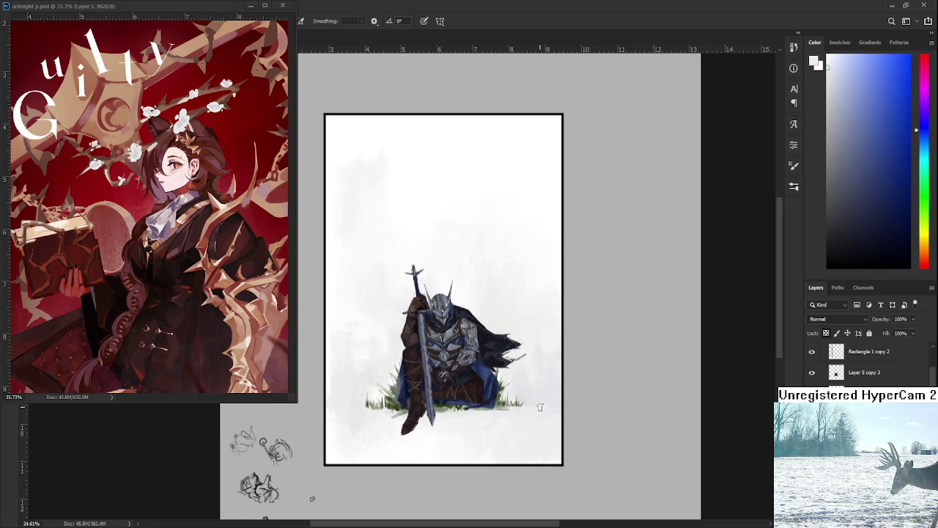
alt+click(555, 411)
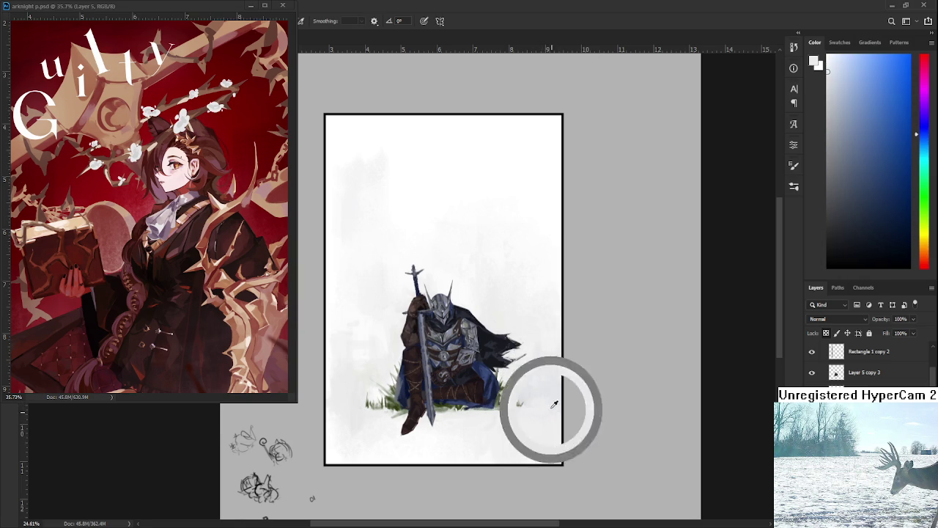
alt+click(532, 418)
alt+click(555, 415)
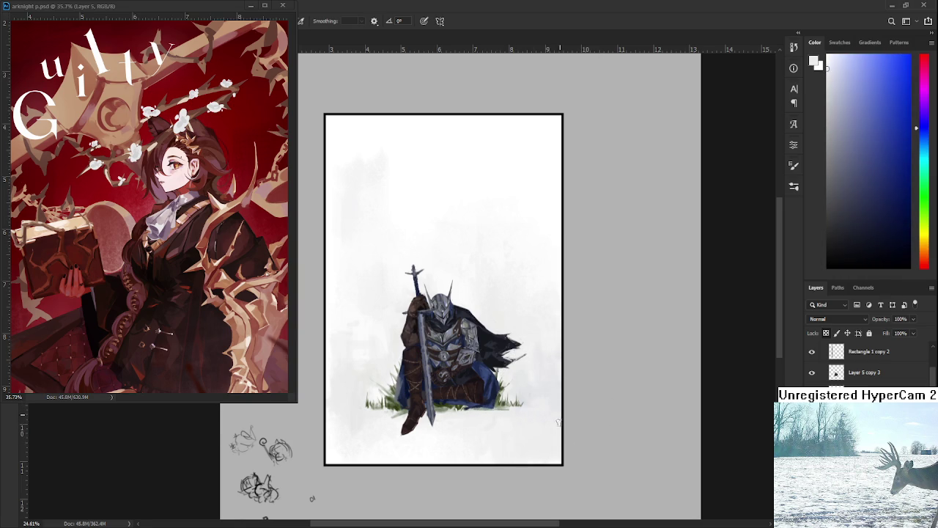
Step: Pick up pale background tones right of the knight and beside his cape
alt+click(536, 428)
alt+click(541, 412)
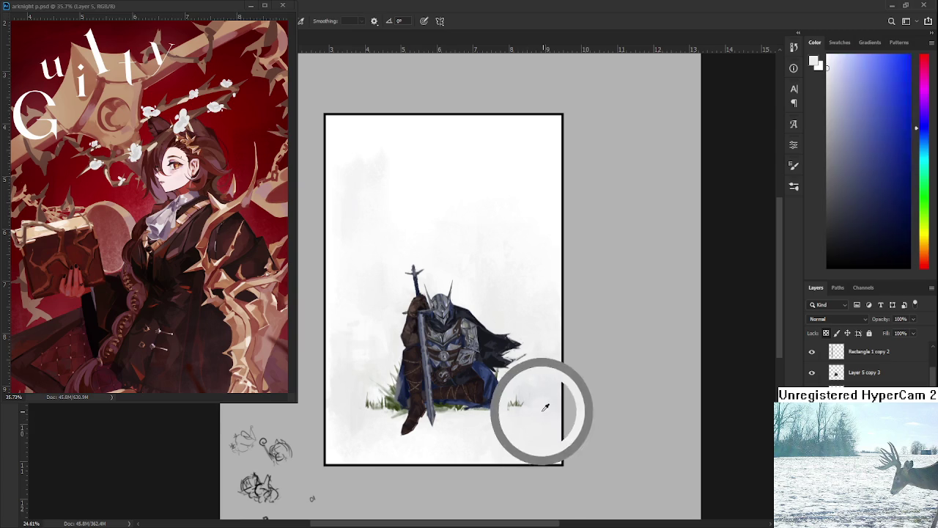
alt+click(540, 440)
alt+click(556, 415)
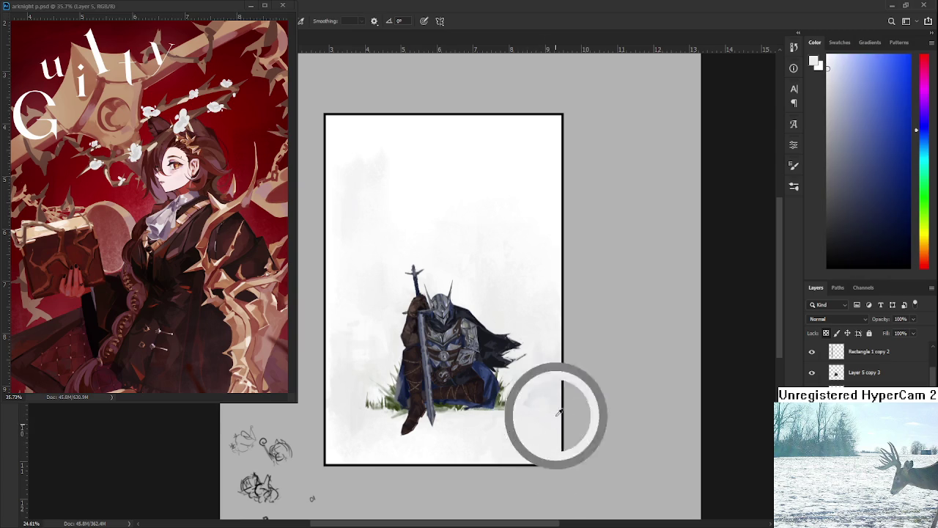
alt+click(542, 363)
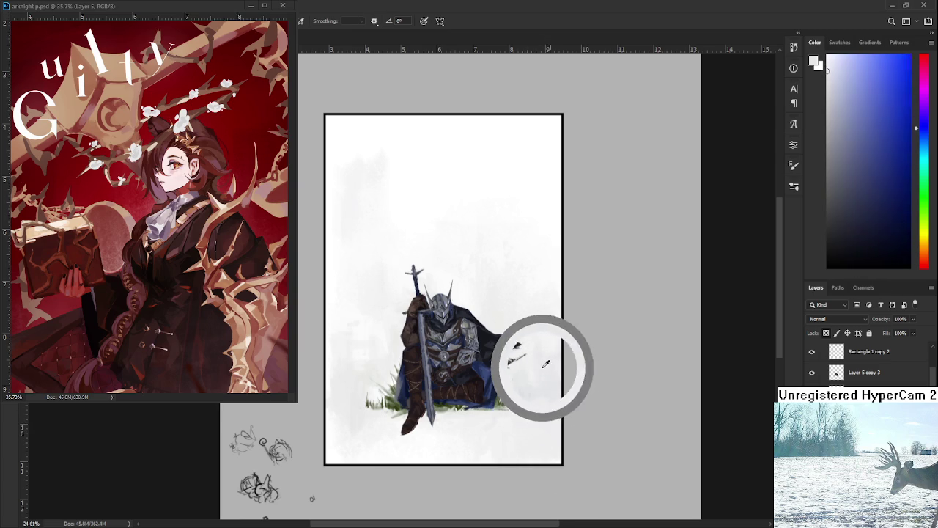
Step: Sample light cyan-blue from the background to even out the area
alt+click(455, 433)
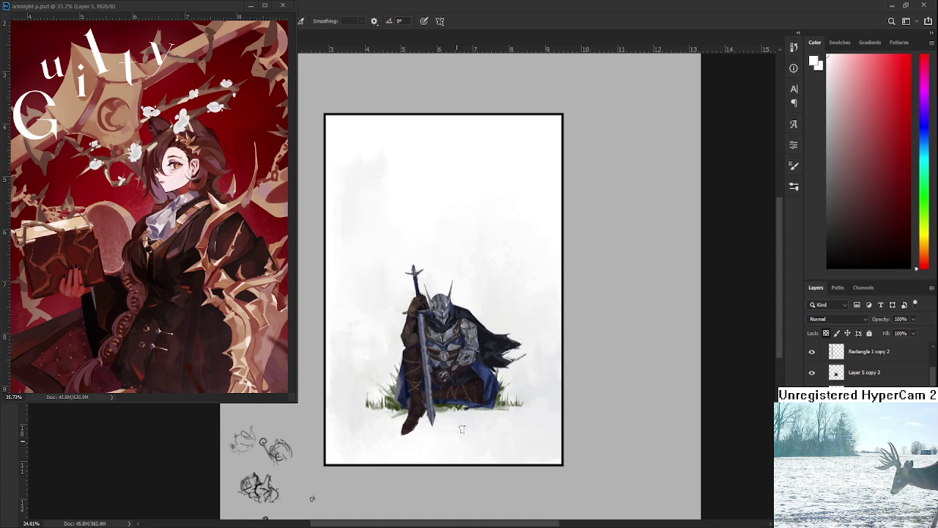
alt+click(460, 428)
alt+click(454, 425)
alt+click(466, 435)
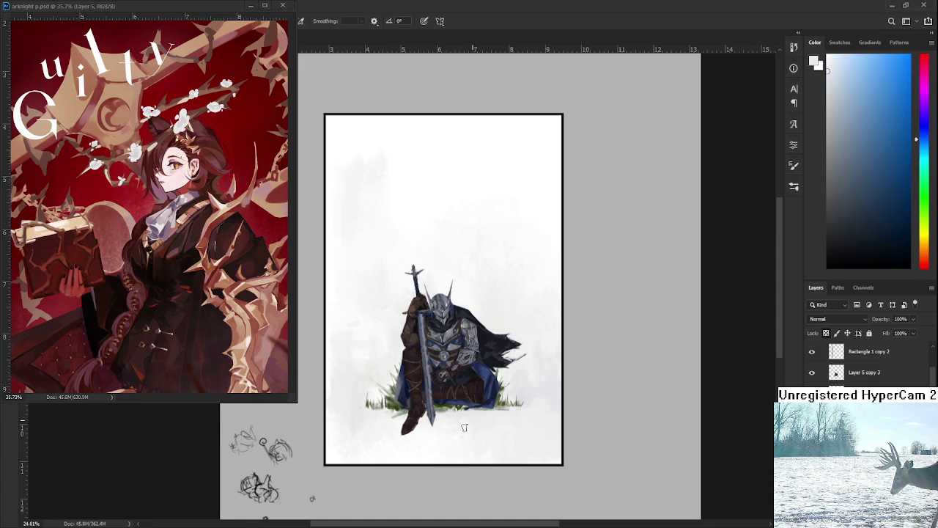
scroll(440, 330, down, 3)
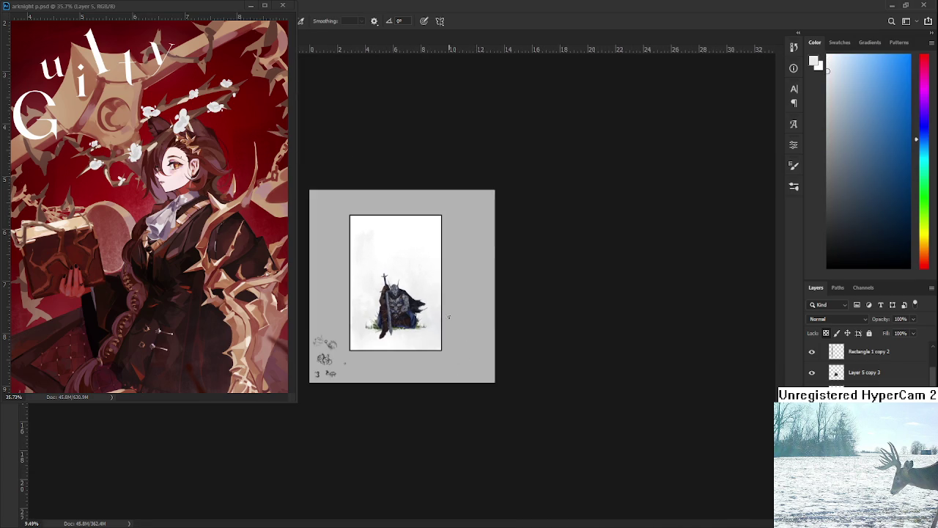
scroll(399, 283, up, 1)
scroll(399, 283, up, 1)
alt+click(466, 359)
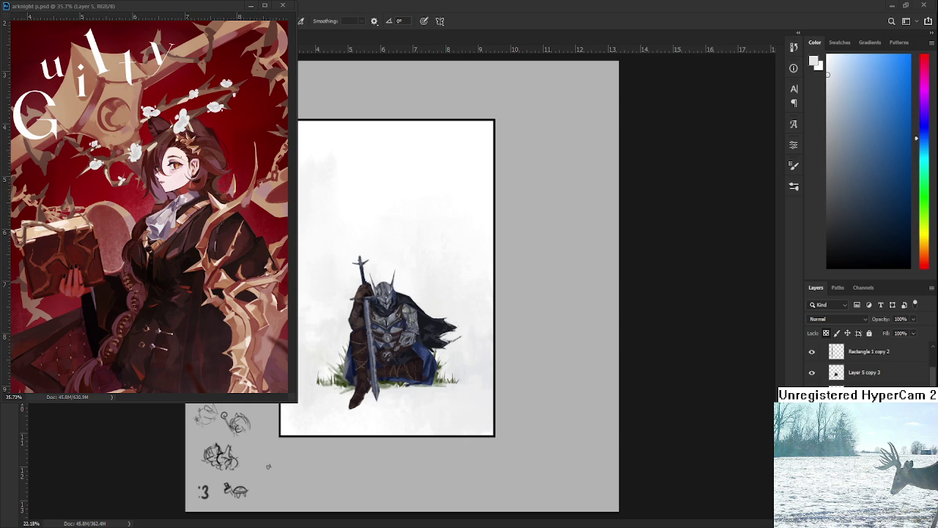
Step: Sample grey-blue from the knight's armour and paint a 7-shaped block-in above him
scroll(345, 242, up, 2)
drag(345, 235, 408, 279)
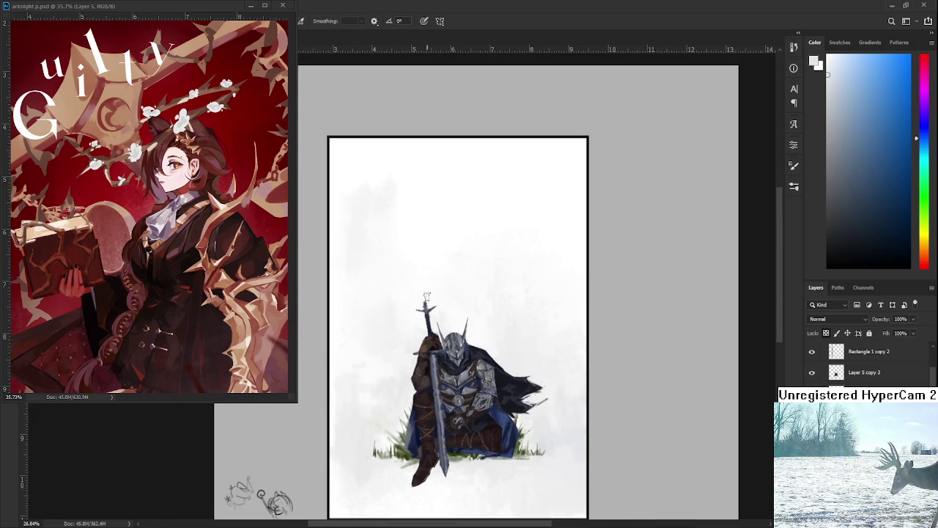
scroll(868, 359, up, 1)
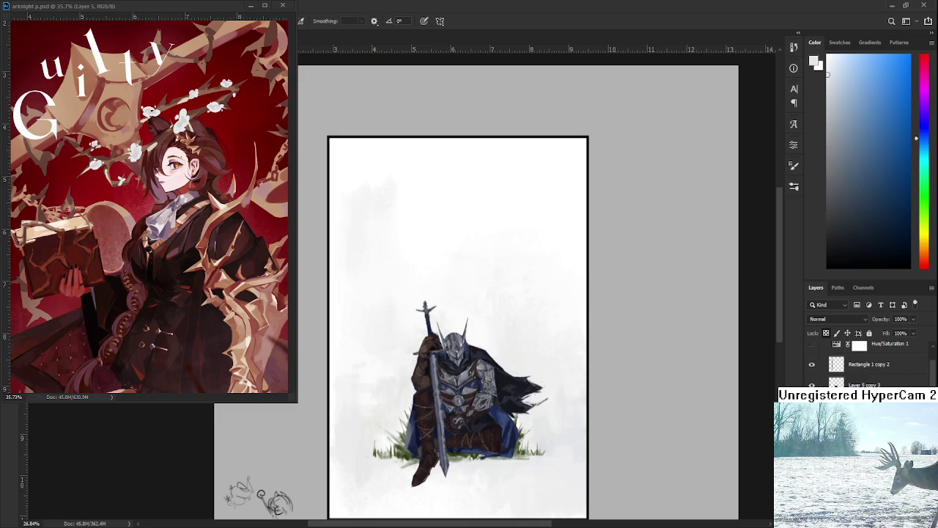
alt+click(459, 352)
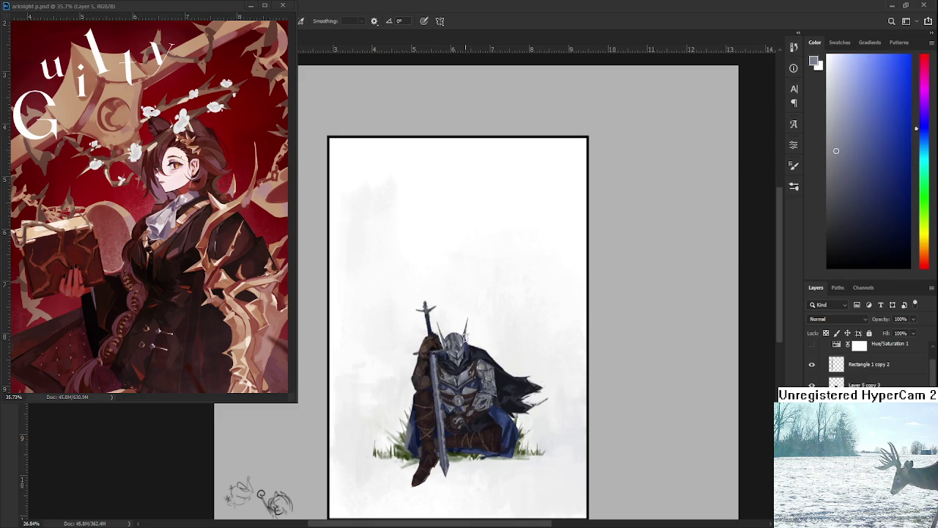
mouse_move(432, 240)
mouse_down()
mouse_move(403, 343)
mouse_move(431, 243)
mouse_up()
mouse_move(366, 245)
mouse_down()
mouse_move(439, 254)
mouse_move(367, 229)
mouse_move(370, 285)
mouse_up()
Step: Erase and repaint the 7's left bar and thicken its diagonal stroke
key(e)
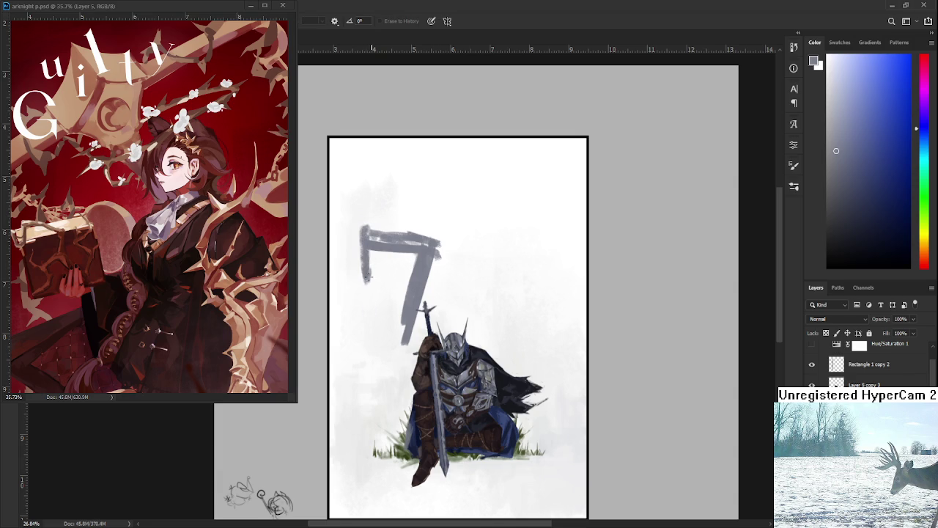
drag(367, 249, 368, 287)
key(b)
drag(365, 245, 362, 315)
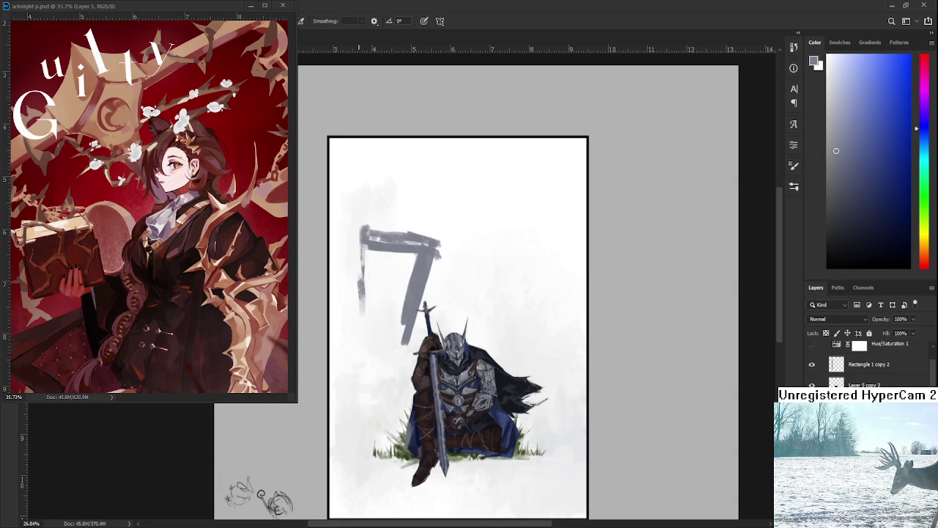
key(e)
mouse_move(364, 277)
mouse_down()
mouse_move(365, 333)
mouse_move(367, 325)
mouse_move(381, 330)
mouse_up()
key(b)
drag(415, 262, 365, 331)
mouse_move(379, 326)
mouse_down()
mouse_move(412, 289)
mouse_move(381, 331)
mouse_up()
drag(432, 276, 399, 331)
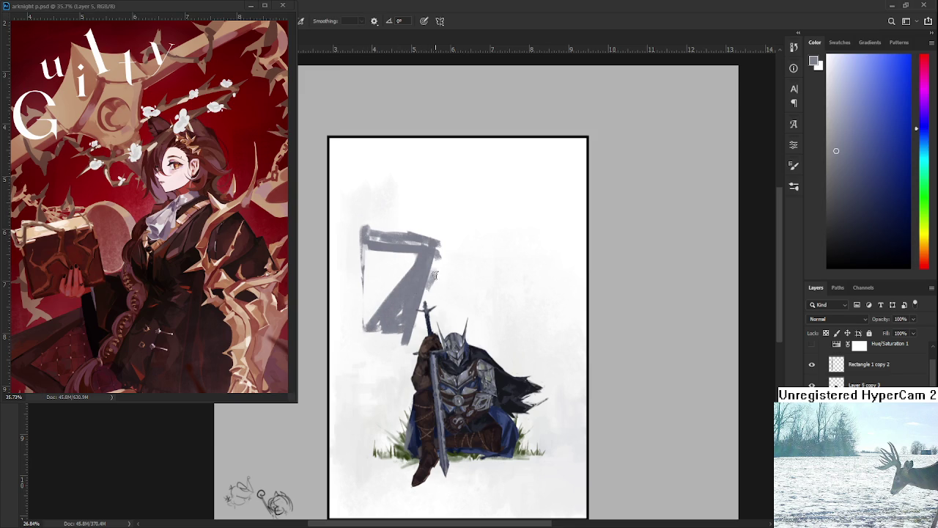
drag(439, 253, 414, 330)
drag(442, 253, 435, 305)
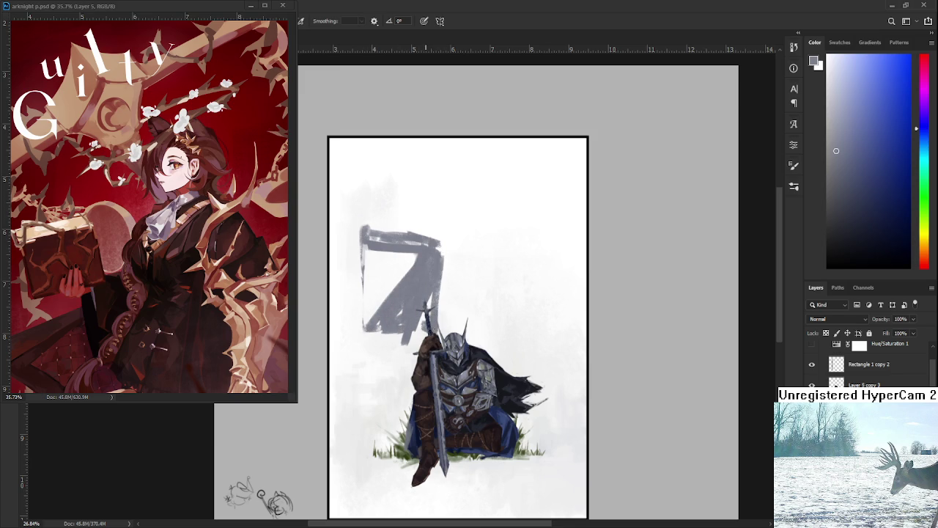
Step: Add and soften grey strokes below the 7, lightening its right edge
mouse_move(368, 342)
mouse_down()
mouse_move(396, 349)
mouse_move(361, 362)
mouse_up()
mouse_move(428, 327)
mouse_down()
mouse_move(384, 366)
mouse_move(426, 331)
mouse_up()
key(e)
key(b)
drag(429, 295, 442, 317)
key(e)
drag(443, 275, 439, 330)
key(b)
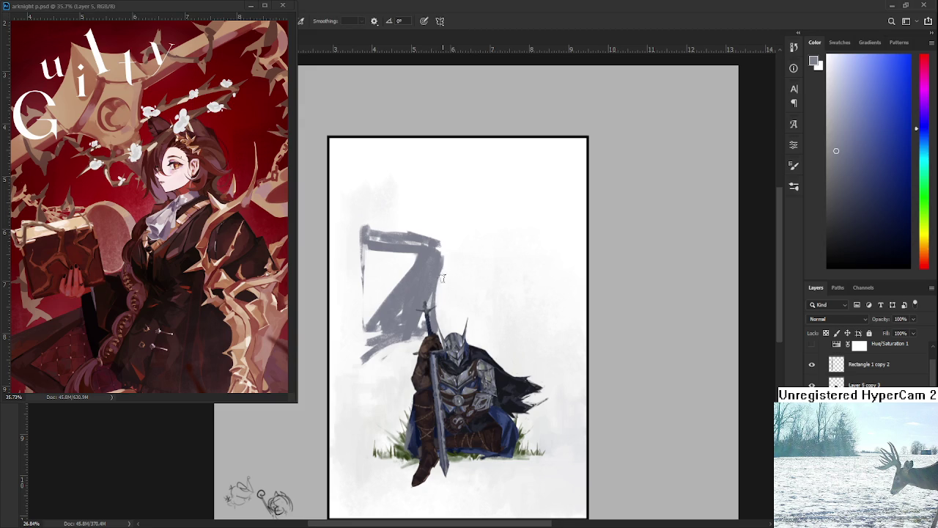
mouse_move(404, 269)
mouse_down()
mouse_move(404, 277)
mouse_move(416, 249)
mouse_move(405, 260)
mouse_move(407, 280)
mouse_up()
key(e)
key(b)
Step: Paint dark vertical bars and thin strings inside the shape, softening its top-left corner
drag(368, 244, 368, 325)
key(ctrl+z)
mouse_move(365, 245)
mouse_down()
mouse_move(364, 330)
mouse_move(364, 320)
mouse_up()
mouse_move(365, 246)
mouse_down()
mouse_move(367, 323)
mouse_move(374, 271)
mouse_move(377, 313)
mouse_move(386, 299)
mouse_up()
mouse_move(393, 252)
mouse_down()
mouse_move(392, 294)
mouse_move(406, 279)
mouse_up()
key(e)
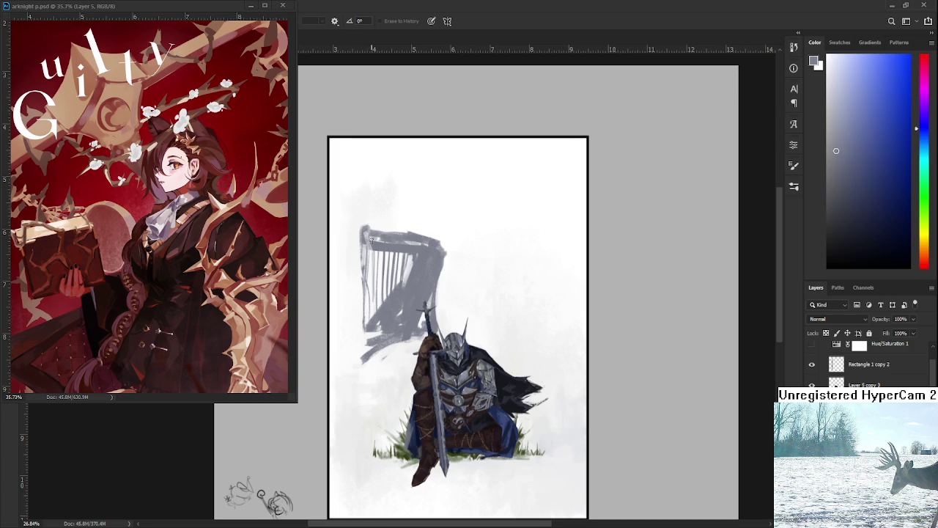
mouse_move(371, 230)
mouse_down()
mouse_move(371, 252)
mouse_move(390, 238)
mouse_move(408, 251)
mouse_move(394, 234)
mouse_move(427, 256)
mouse_up()
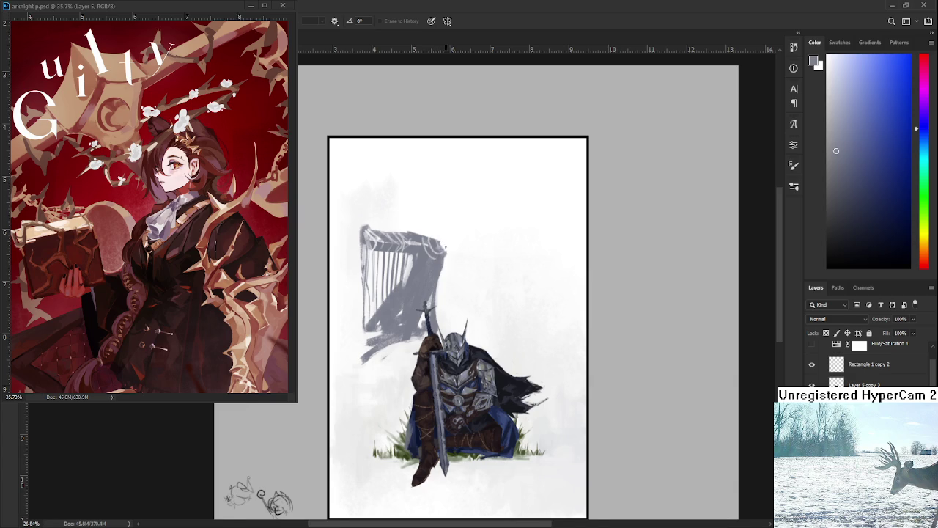
Step: Add a tall thin grey post rising above the harp's left edge
drag(446, 238, 456, 264)
key(b)
mouse_move(375, 251)
mouse_down()
mouse_move(384, 212)
mouse_move(371, 270)
mouse_up()
drag(382, 189, 370, 256)
key(e)
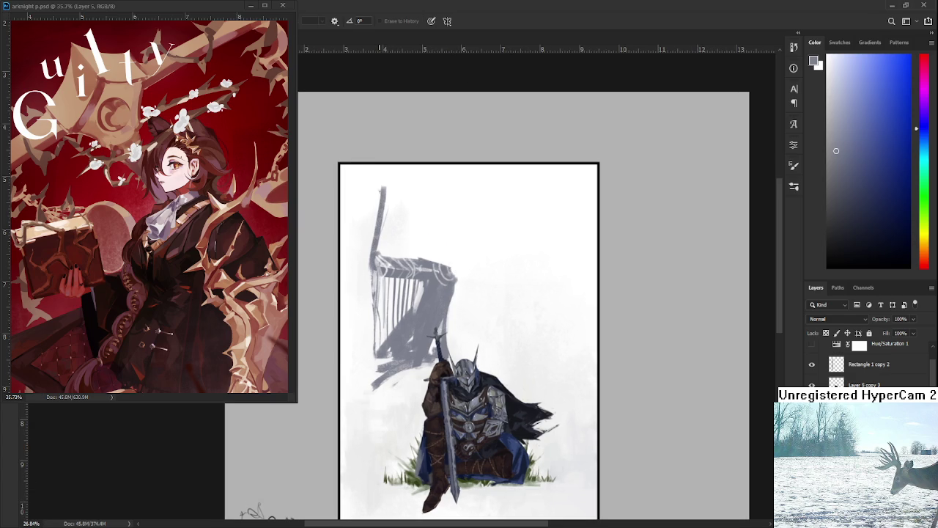
mouse_move(384, 189)
mouse_down()
mouse_move(376, 249)
mouse_move(382, 219)
mouse_up()
scroll(396, 222, down, 2)
scroll(444, 252, up, 3)
scroll(520, 325, up, 1)
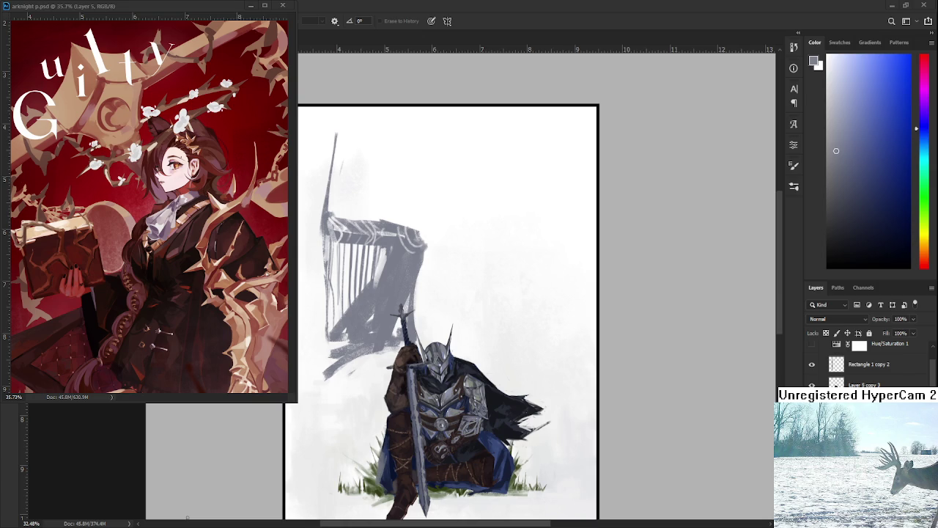
scroll(469, 286, up, 3)
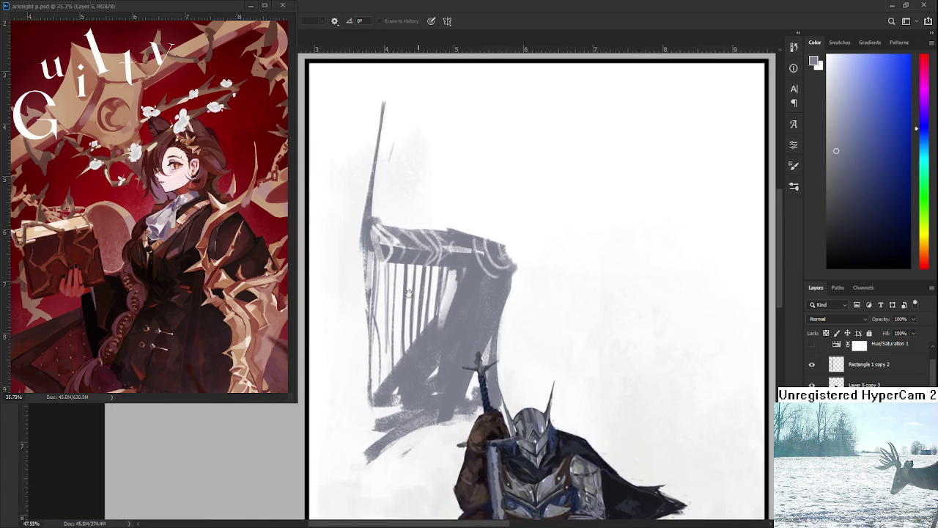
scroll(379, 254, up, 3)
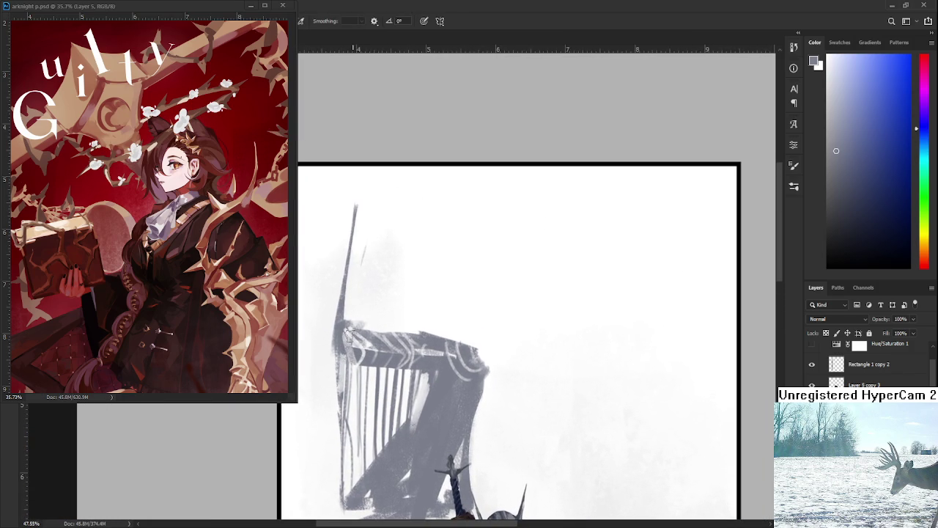
Step: Paint a diagonal spike rising from the chair back and thin its edges
mouse_move(368, 326)
mouse_down()
mouse_move(405, 190)
mouse_move(394, 268)
mouse_up()
key(e)
drag(406, 194, 383, 300)
drag(403, 228, 378, 322)
key(b)
Step: Paint and taper a second tall spike, and lighten a third
drag(419, 213, 403, 330)
key(e)
drag(424, 214, 410, 329)
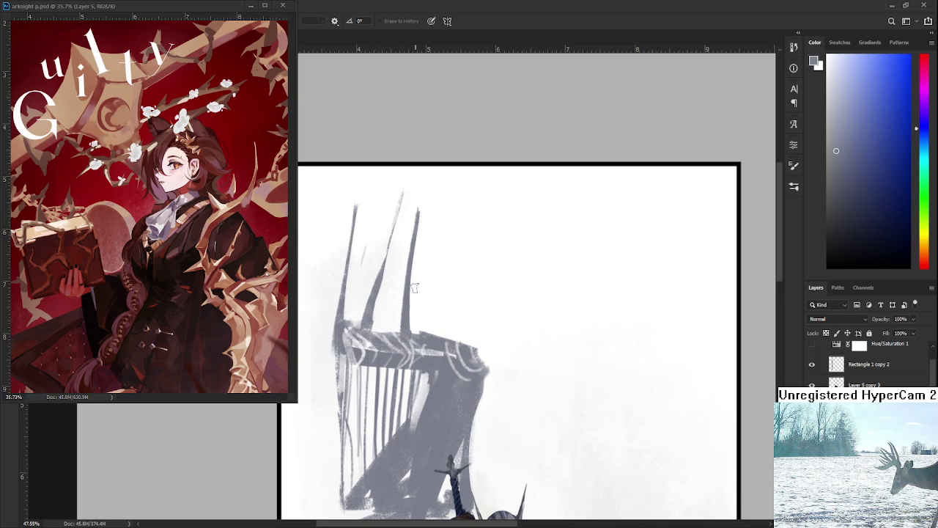
mouse_move(422, 224)
mouse_down()
mouse_move(412, 321)
mouse_move(410, 296)
mouse_move(449, 212)
mouse_move(425, 321)
mouse_up()
key(b)
key(e)
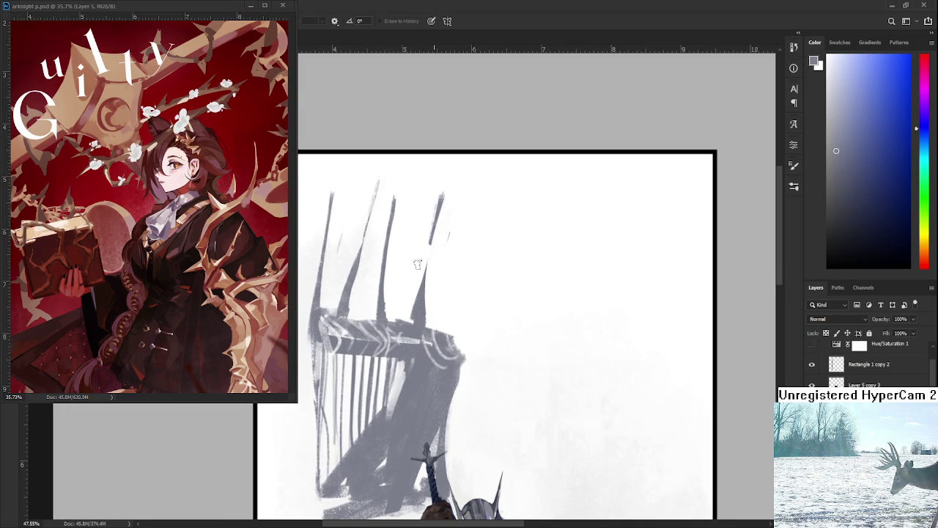
mouse_move(432, 212)
mouse_down()
mouse_move(428, 297)
mouse_move(435, 276)
mouse_up()
Step: Paint a tapered fourth spike, then zoom out to the whole canvas
key(b)
mouse_move(433, 316)
mouse_down()
mouse_move(463, 194)
mouse_move(458, 267)
mouse_up()
key(e)
mouse_move(465, 198)
mouse_down()
mouse_move(438, 344)
mouse_move(453, 293)
mouse_up()
key(b)
key(e)
scroll(452, 293, down, 1)
scroll(453, 293, down, 1)
scroll(456, 293, down, 1)
scroll(454, 293, down, 1)
drag(453, 294, 428, 236)
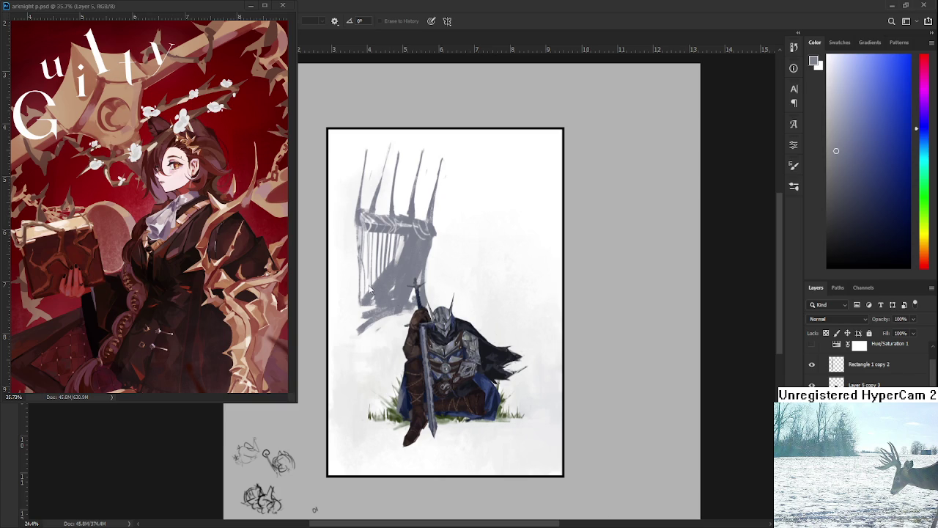
Step: Darken the chair back's left post with grey strokes
scroll(388, 265, up, 2)
drag(389, 265, 403, 346)
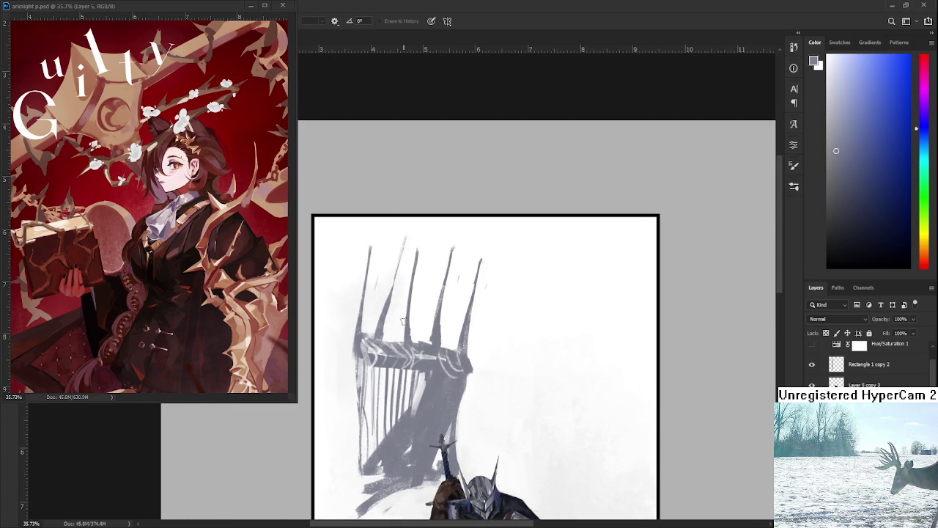
key(b)
mouse_move(387, 252)
mouse_down()
mouse_move(385, 330)
mouse_move(398, 273)
mouse_up()
key(e)
key(b)
mouse_move(379, 220)
mouse_down()
mouse_move(363, 344)
mouse_move(371, 299)
mouse_move(369, 317)
mouse_move(391, 286)
mouse_move(393, 336)
mouse_move(392, 290)
mouse_up()
Step: Add a dark diagonal stroke among the chair's bars and soften it
key(e)
key(b)
key(e)
key(b)
mouse_move(420, 342)
mouse_down()
mouse_move(427, 304)
mouse_move(428, 343)
mouse_move(455, 315)
mouse_move(455, 344)
mouse_move(458, 249)
mouse_up()
key(e)
key(b)
key(e)
scroll(455, 315, down, 2)
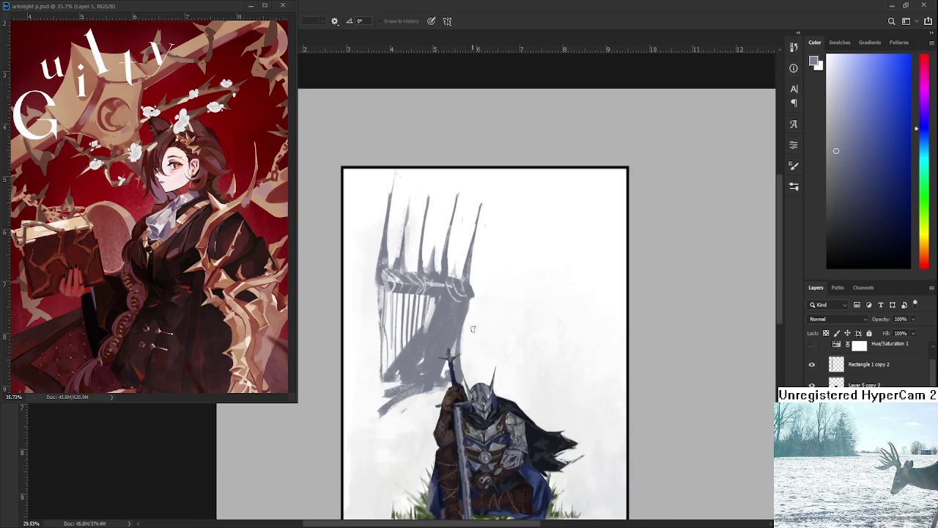
drag(454, 315, 432, 299)
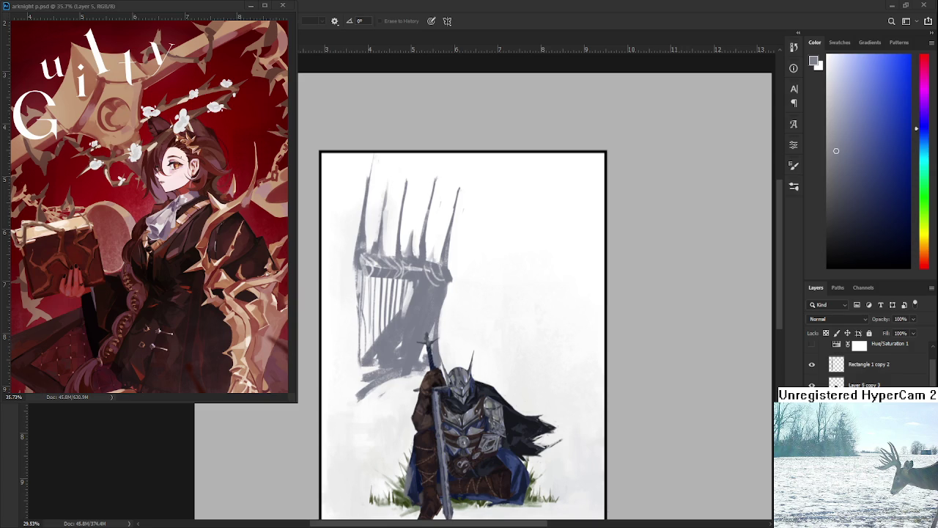
Step: Zoom in on the kneeling knight before the grey throne sketch
scroll(438, 370, up, 1)
Step: Alternate Brush and Eraser over the throne sketch's lower-left area
key(b)
drag(400, 311, 404, 290)
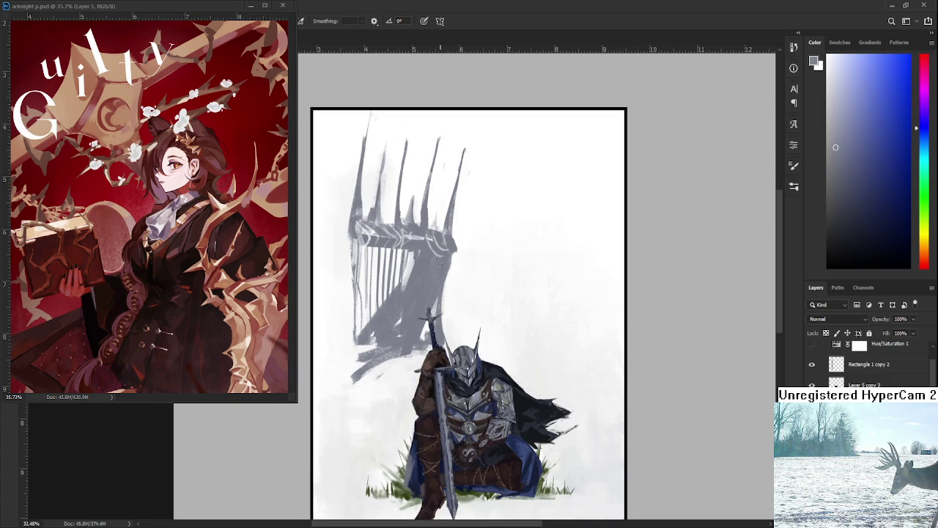
key(e)
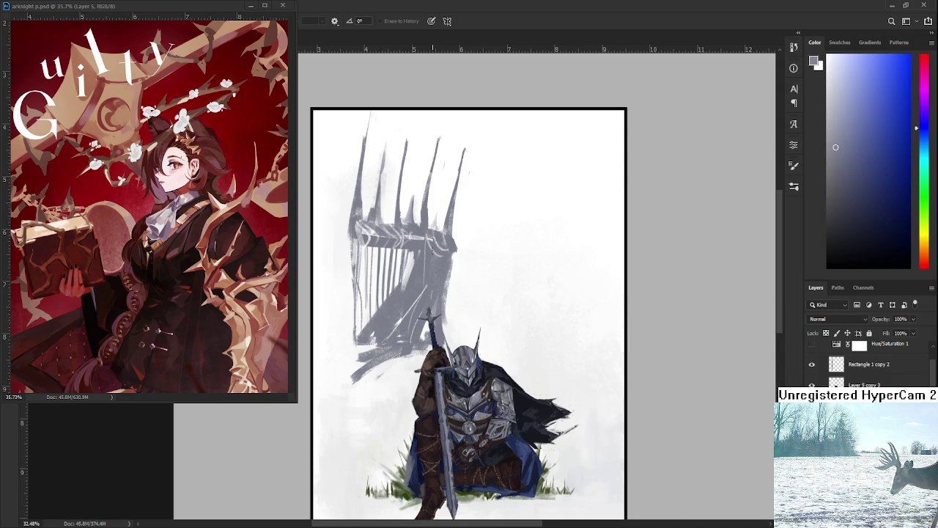
scroll(434, 294, down, 1)
key(b)
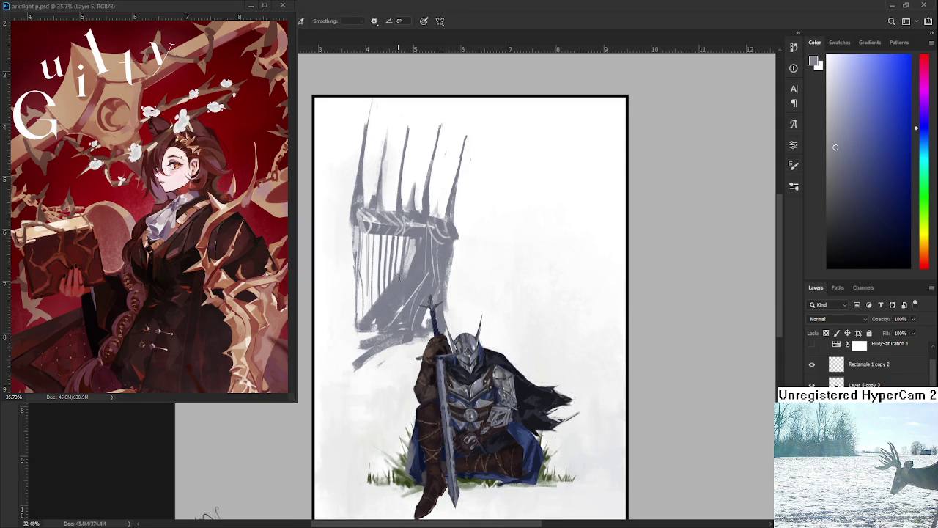
key(e)
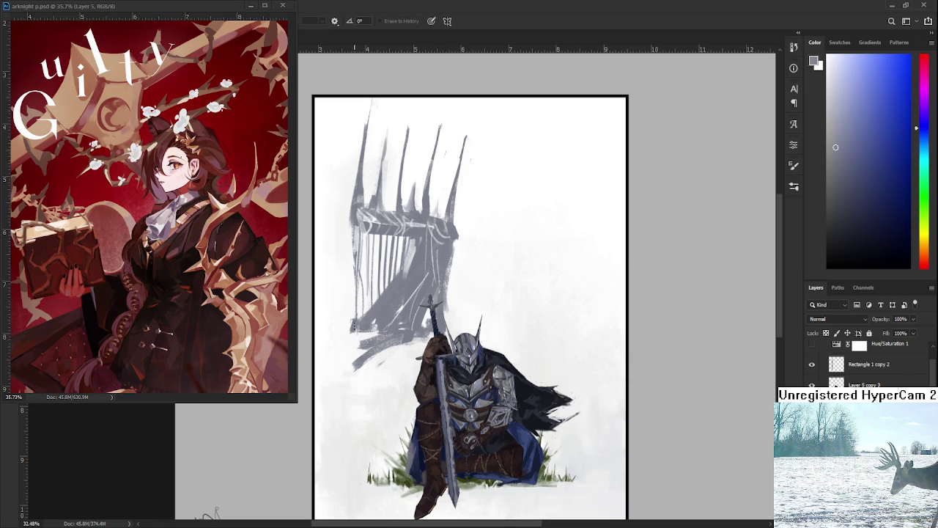
key(b)
key(e)
scroll(371, 315, up, 3)
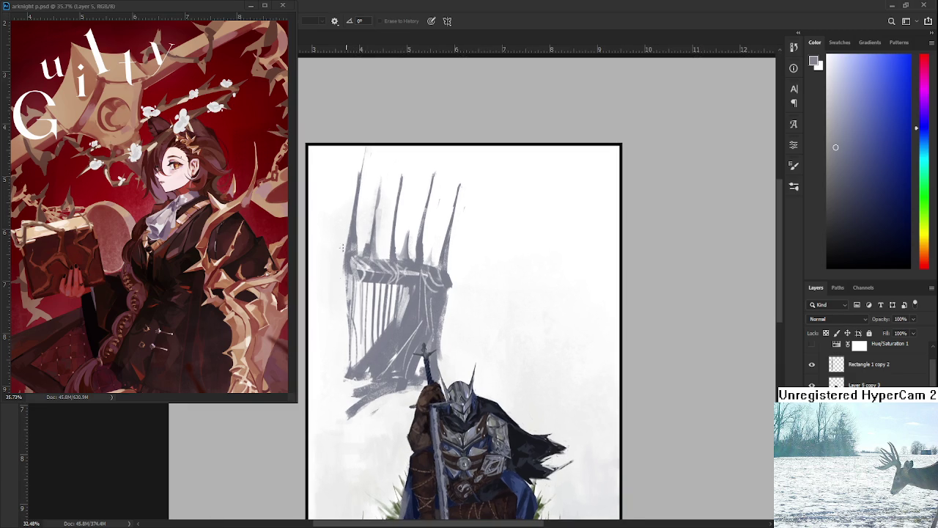
scroll(340, 281, down, 3)
scroll(409, 282, down, 1)
scroll(409, 282, down, 1)
key(b)
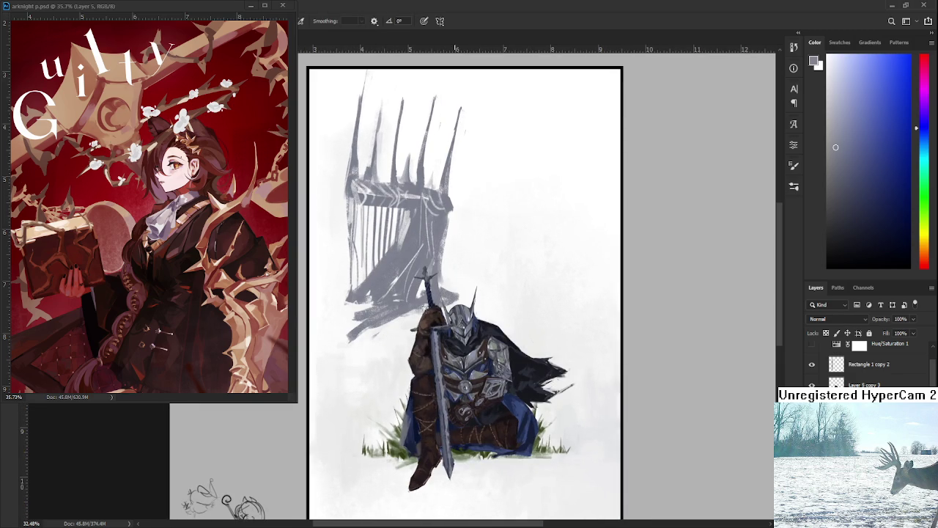
key(e)
Step: Lighten and repaint grey strokes at the throne's lower-left edge
mouse_move(444, 300)
mouse_down()
mouse_move(359, 326)
mouse_move(469, 297)
mouse_up()
key(b)
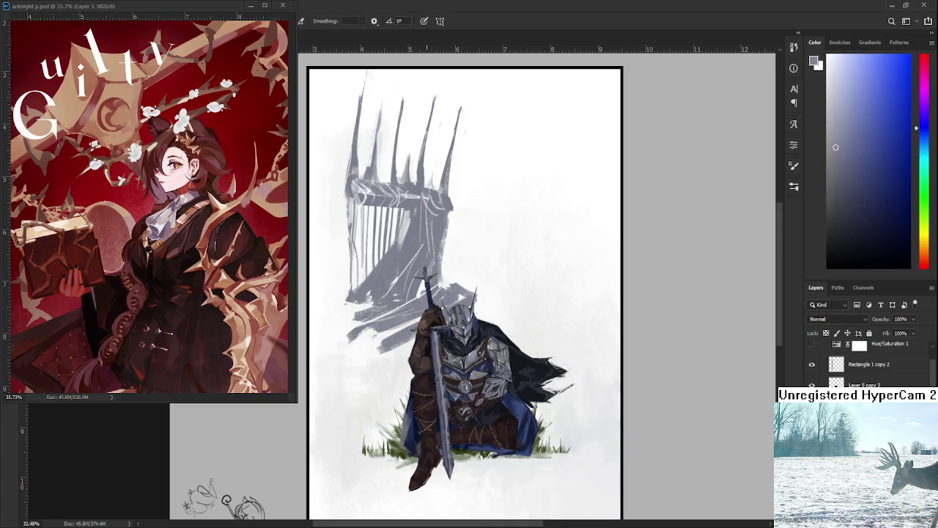
drag(373, 334, 382, 353)
mouse_move(356, 293)
mouse_down()
mouse_move(337, 324)
mouse_move(346, 311)
mouse_move(345, 368)
mouse_up()
key(e)
key(b)
mouse_move(356, 336)
mouse_down()
mouse_move(345, 359)
mouse_move(356, 331)
mouse_up()
key(e)
key(b)
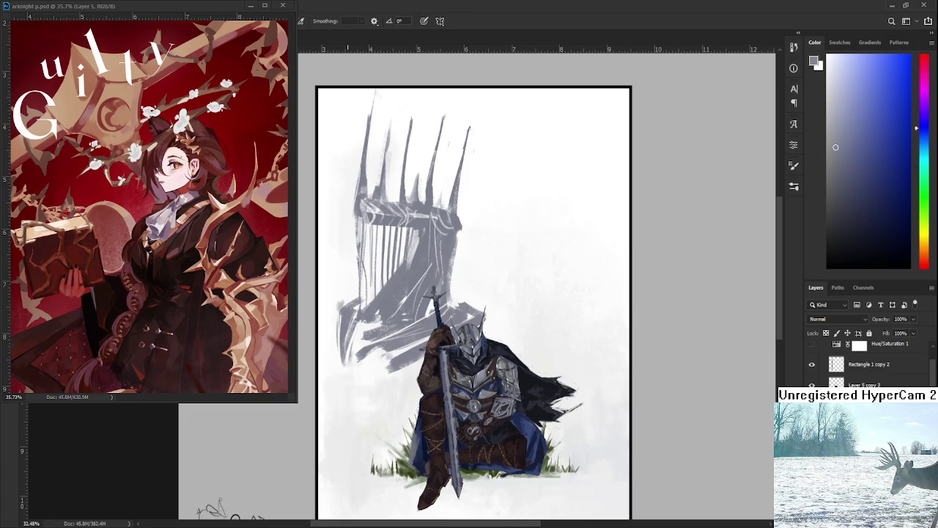
key(e)
Step: Rotate the throne sketch about 30° counter-clockwise with Free Transform
drag(441, 258, 422, 271)
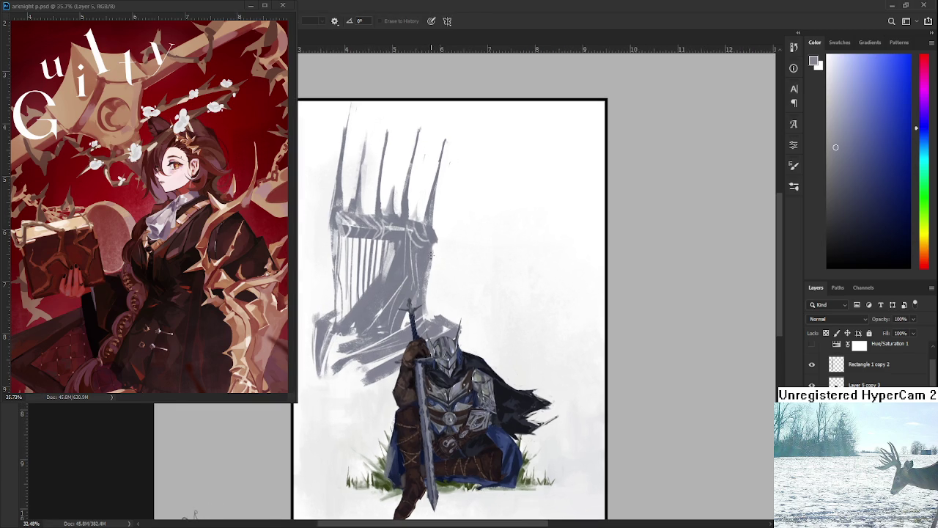
key(b)
key(e)
drag(425, 296, 435, 270)
scroll(441, 195, down, 3)
scroll(440, 220, up, 2)
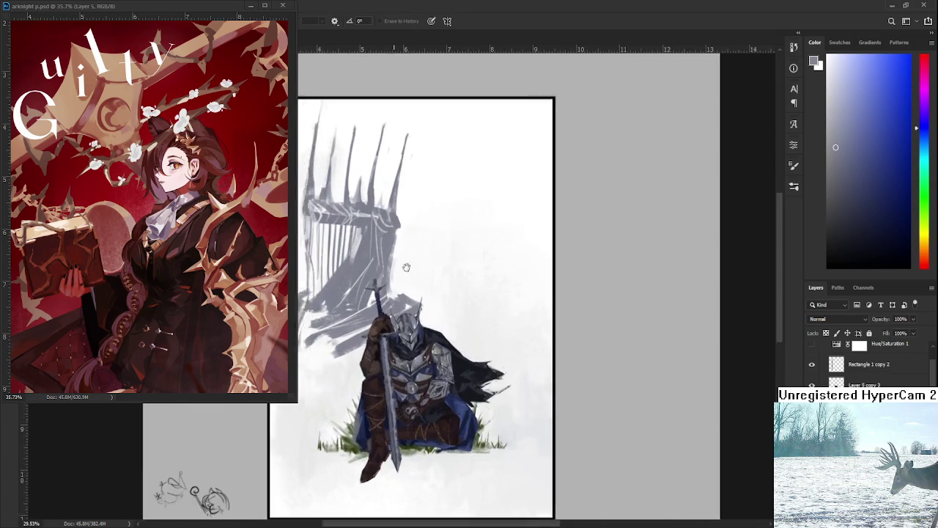
key(ctrl+t)
mouse_move(480, 410)
mouse_down()
mouse_move(518, 364)
mouse_move(509, 357)
mouse_move(443, 403)
mouse_move(440, 311)
mouse_up()
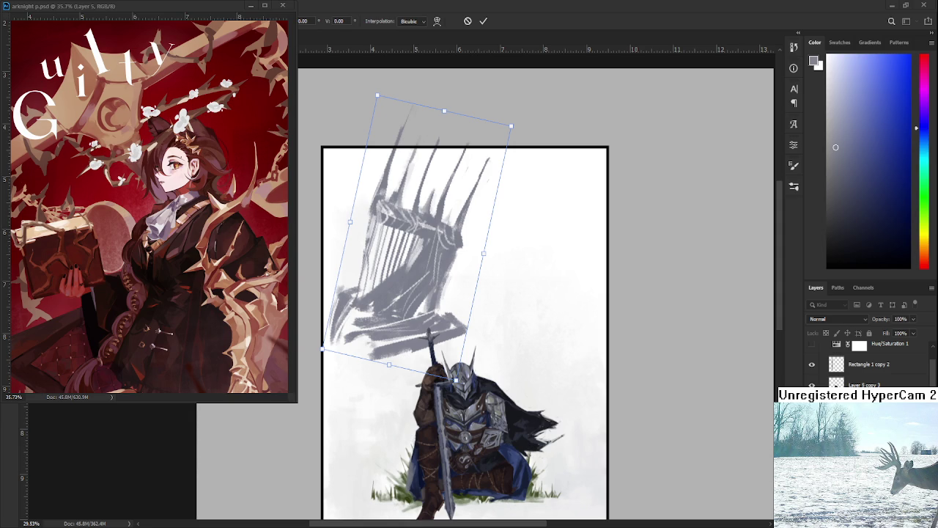
Step: Tilt the throne back clockwise, then undo the rotation so it stands upright again
mouse_move(482, 386)
mouse_down()
mouse_move(419, 340)
mouse_move(435, 338)
mouse_move(421, 354)
mouse_up()
key(Return)
key(e)
scroll(439, 352, down, 3)
scroll(469, 381, up, 3)
drag(495, 397, 472, 416)
key(ctrl+z)
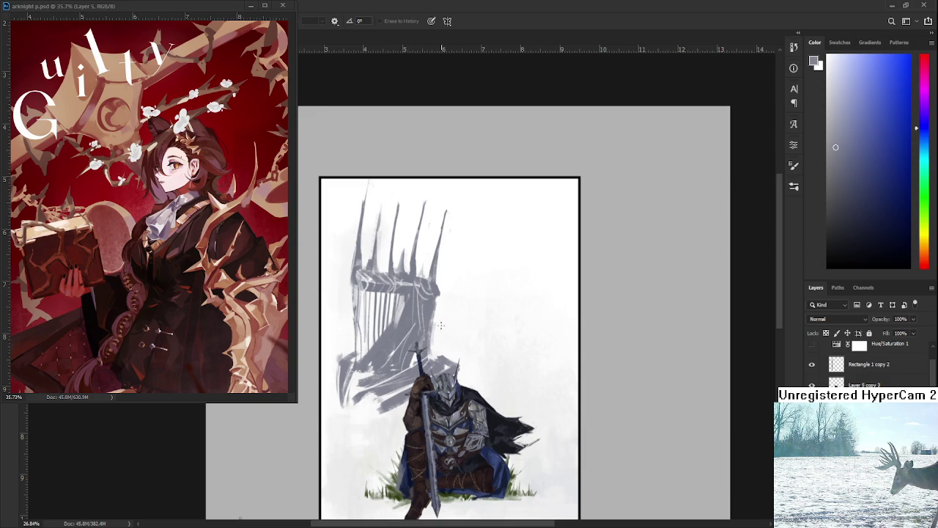
Step: Erase the stray strokes at the throne's lower left
scroll(440, 324, down, 3)
scroll(442, 351, up, 4)
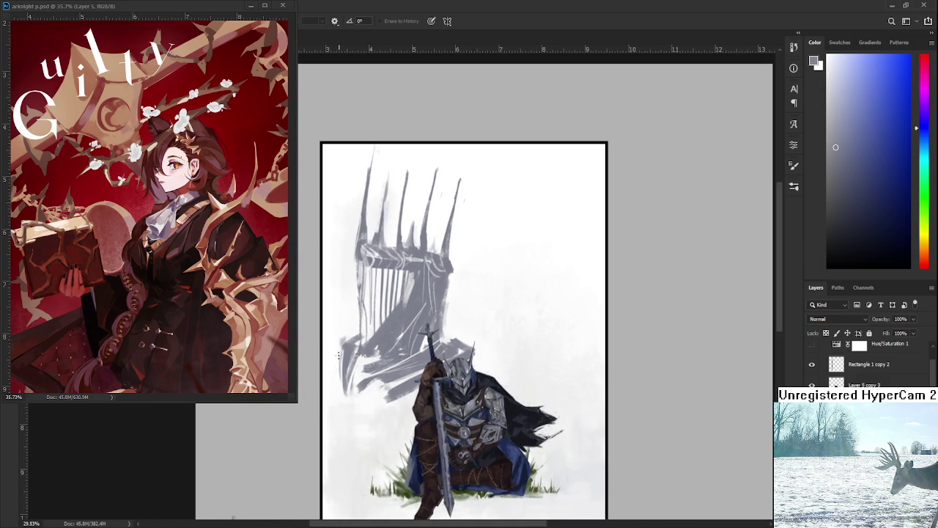
mouse_move(337, 347)
mouse_down()
mouse_move(343, 382)
mouse_move(363, 344)
mouse_move(346, 361)
mouse_move(390, 370)
mouse_up()
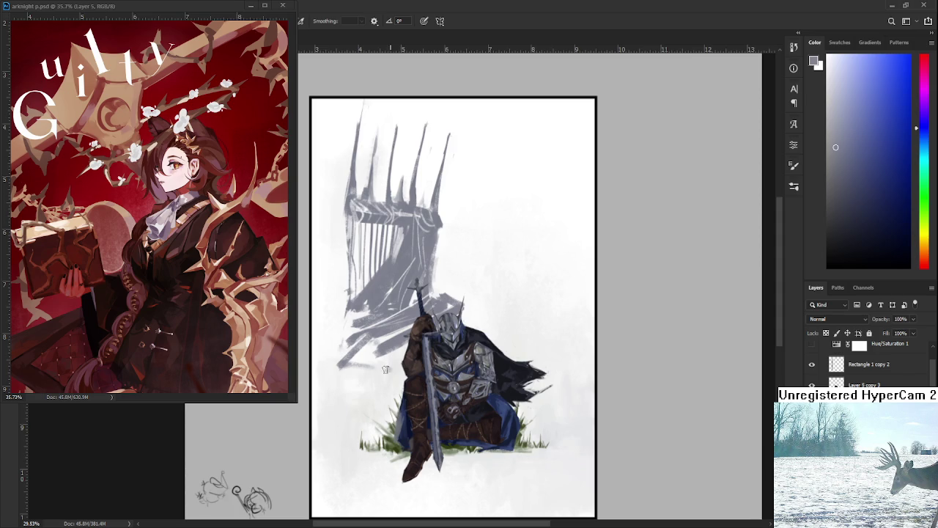
scroll(389, 369, down, 1)
Step: Paint grey diagonal spikes rising up-right from the sword hilt, erasing the excess
mouse_move(400, 320)
mouse_down()
mouse_move(450, 286)
mouse_move(454, 265)
mouse_move(416, 311)
mouse_up()
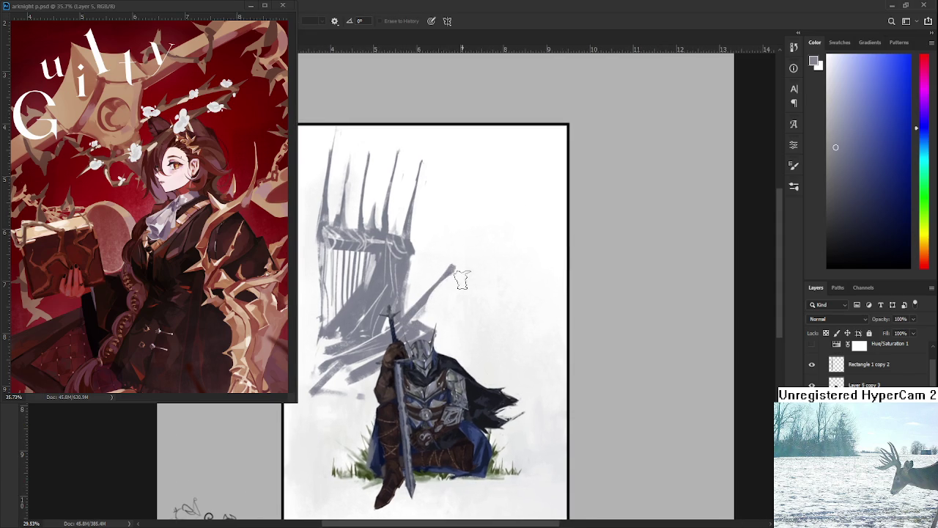
drag(454, 275, 410, 319)
key(e)
key(b)
key(e)
mouse_move(443, 298)
mouse_down()
mouse_move(438, 316)
mouse_move(458, 278)
mouse_move(428, 286)
mouse_up()
key(b)
key(e)
key(b)
key(e)
key(b)
key(e)
mouse_move(449, 263)
mouse_down()
mouse_move(444, 292)
mouse_move(469, 306)
mouse_move(450, 319)
mouse_up()
Step: Add small grey strokes and a dark stroke right of the throne above the helmet
key(b)
key(e)
key(b)
key(e)
key(b)
key(e)
key(b)
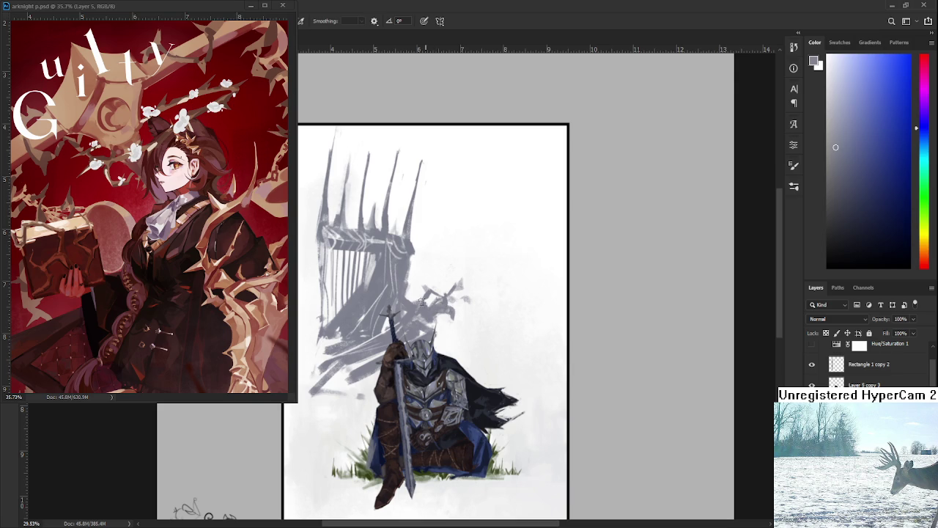
drag(454, 310, 480, 295)
key(e)
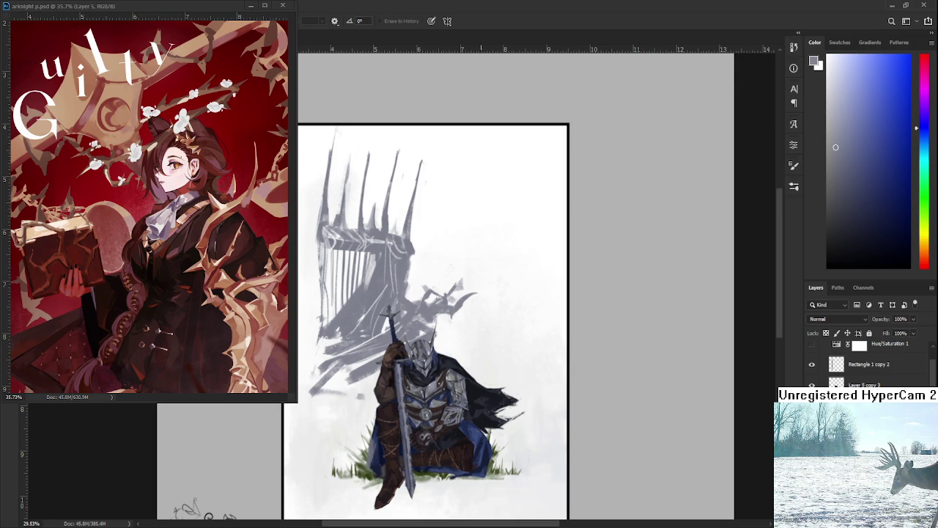
scroll(410, 280, down, 1)
Step: Scale the throne sketch down from its right side and shift it slightly up-right
key(ctrl+t)
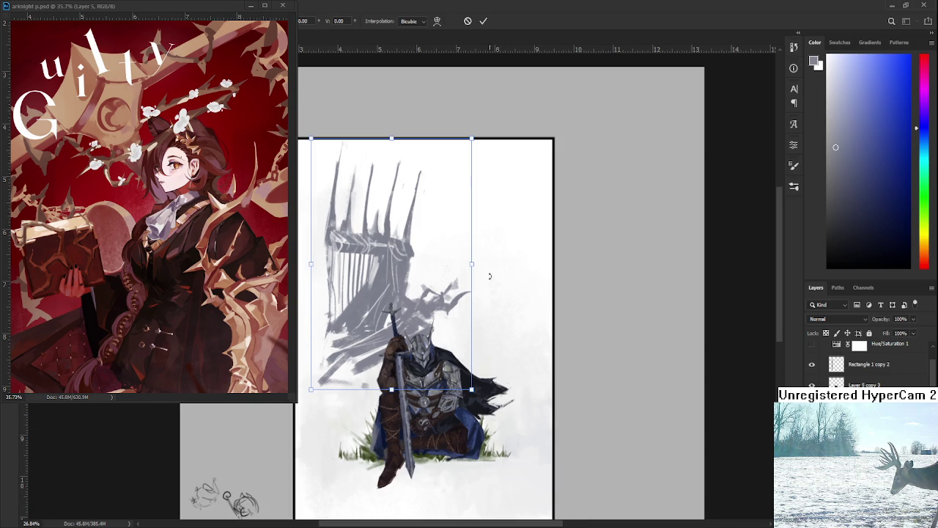
drag(472, 263, 445, 286)
drag(428, 321, 436, 312)
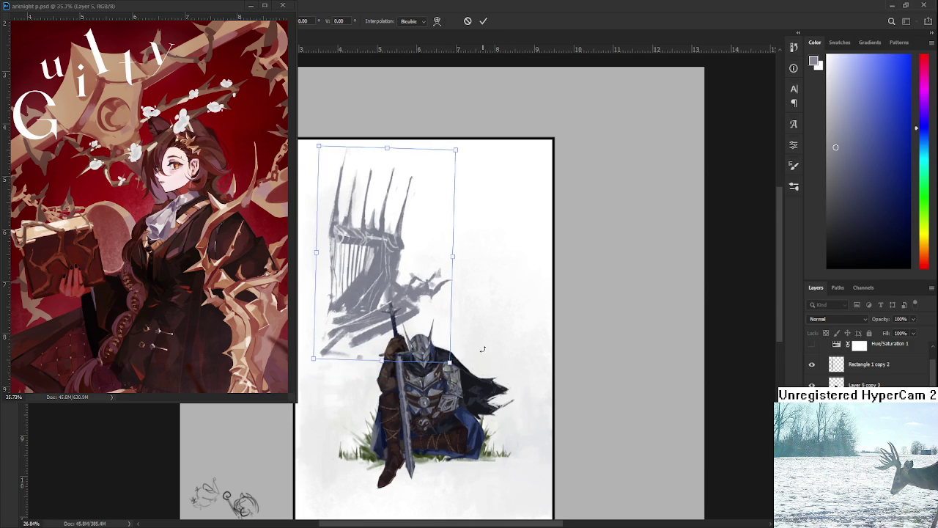
key(Return)
key(e)
Step: Paint a darker, fuller grey shadow beside the knight's hand
key(b)
mouse_move(352, 334)
mouse_down()
mouse_move(336, 381)
mouse_move(367, 346)
mouse_move(412, 320)
mouse_up()
mouse_move(366, 359)
mouse_down()
mouse_move(373, 350)
mouse_move(344, 352)
mouse_move(389, 340)
mouse_up()
key(e)
key(b)
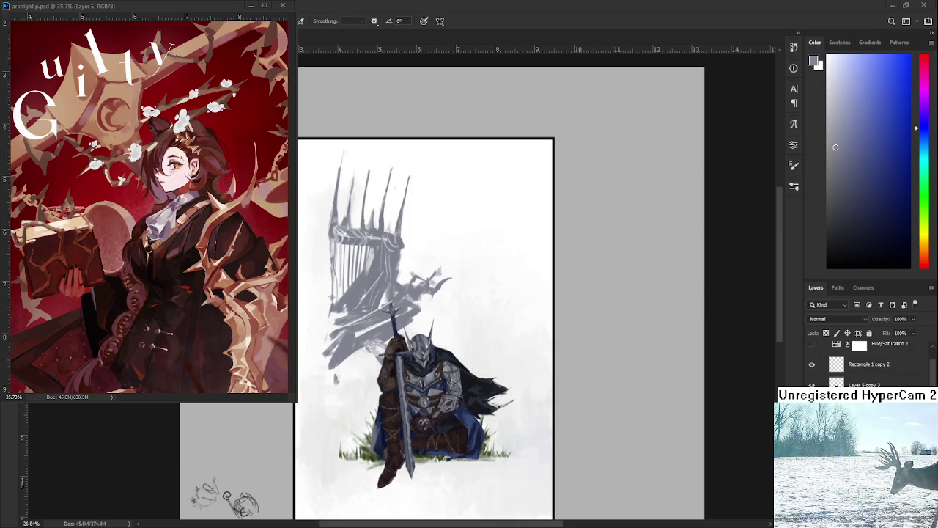
mouse_move(339, 372)
mouse_down()
mouse_move(384, 341)
mouse_move(391, 363)
mouse_up()
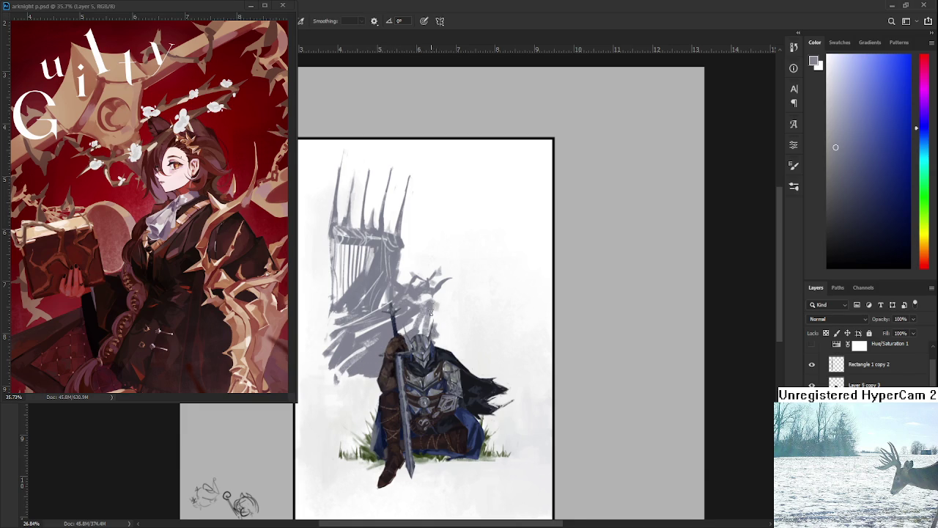
Step: Move the throne sketch left behind the knight and commit the transform
scroll(431, 326, up, 1)
drag(423, 323, 431, 334)
key(e)
drag(329, 333, 341, 313)
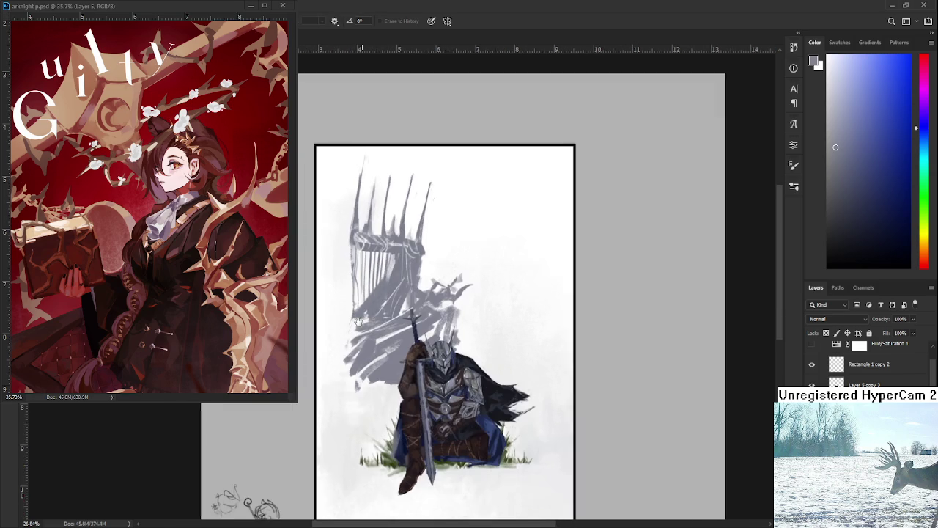
key(ctrl+t)
mouse_move(397, 313)
mouse_down()
mouse_move(386, 310)
mouse_move(396, 313)
mouse_up()
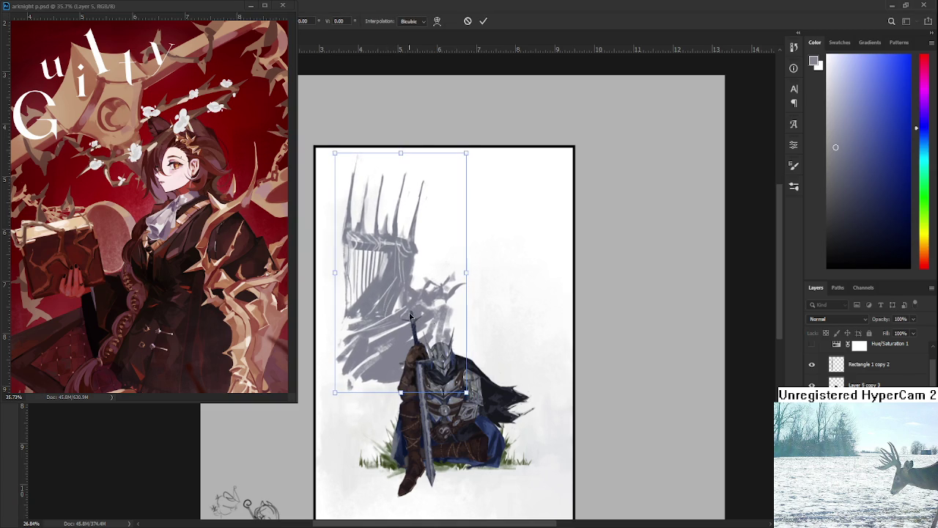
key(Return)
scroll(471, 333, down, 1)
scroll(471, 334, down, 1)
scroll(429, 293, up, 2)
drag(423, 272, 437, 315)
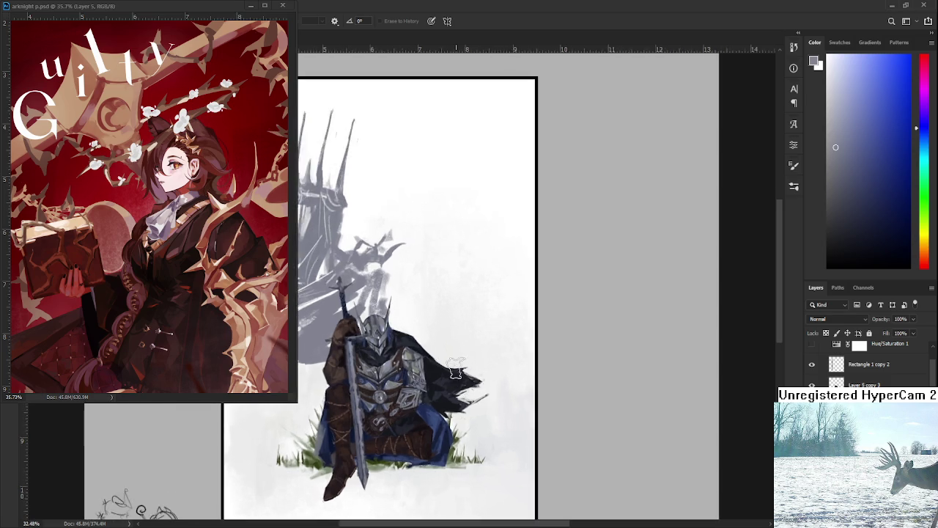
Step: Zoom in on the knight and paint a dark grey hooked stroke right of the throne
drag(415, 253, 643, 294)
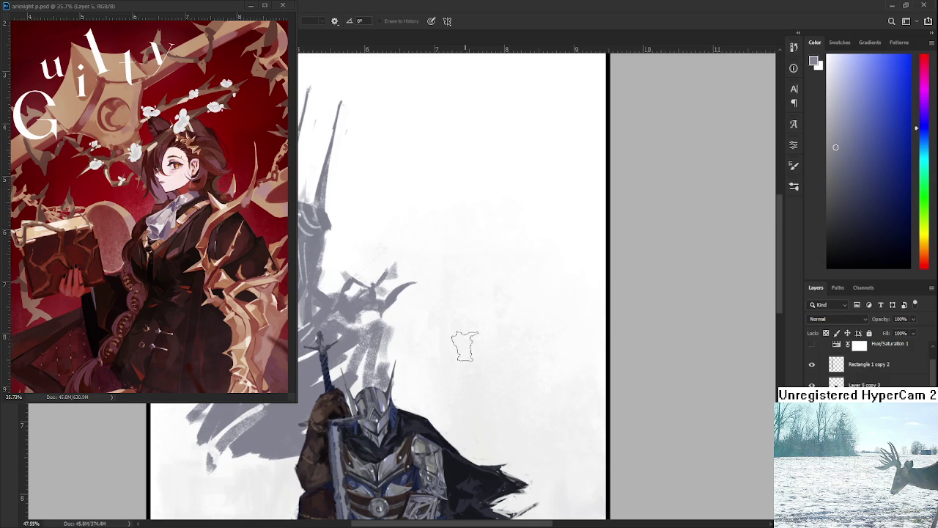
drag(465, 345, 454, 339)
key(b)
drag(469, 296, 488, 350)
key(ctrl+z)
mouse_move(469, 292)
mouse_down()
mouse_move(434, 343)
mouse_move(477, 329)
mouse_up()
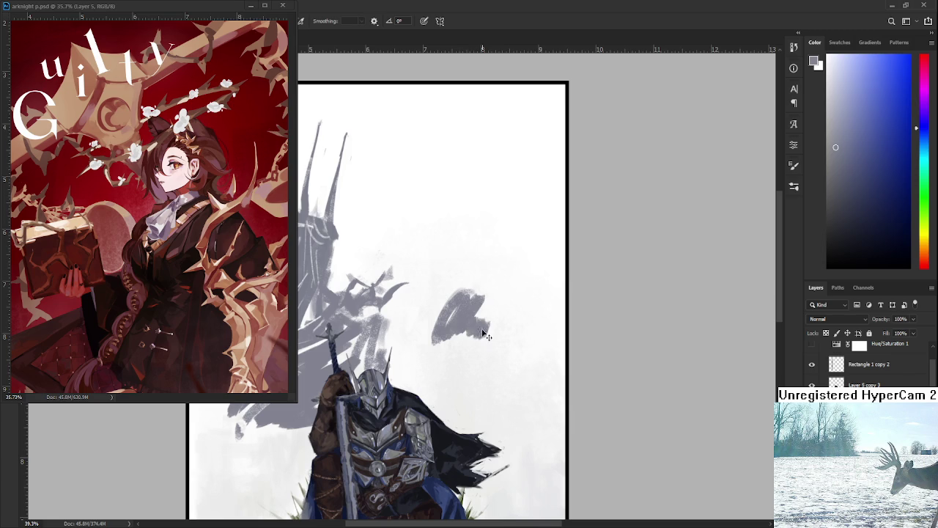
Step: Pick a reddish skin tone and paint a salmon patch above the knight
key(ctrl+z)
click(835, 176)
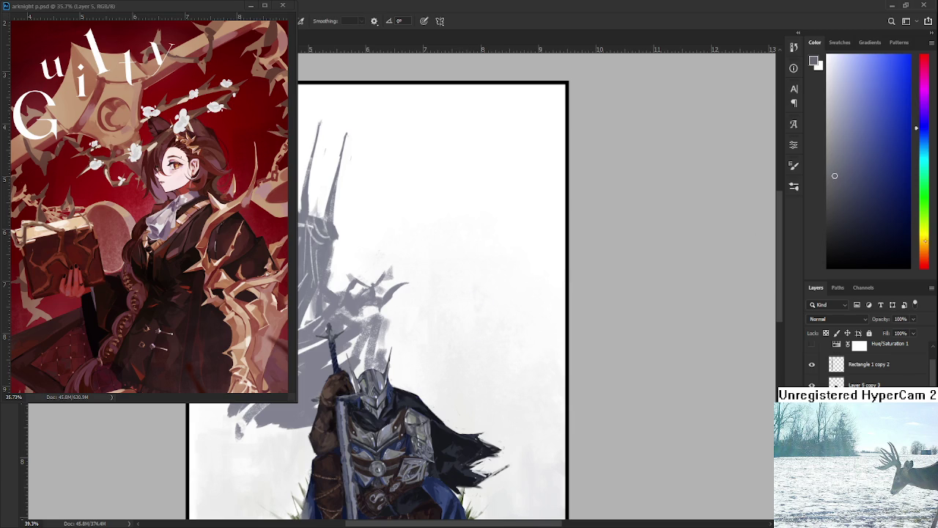
drag(925, 238, 925, 246)
drag(897, 175, 831, 60)
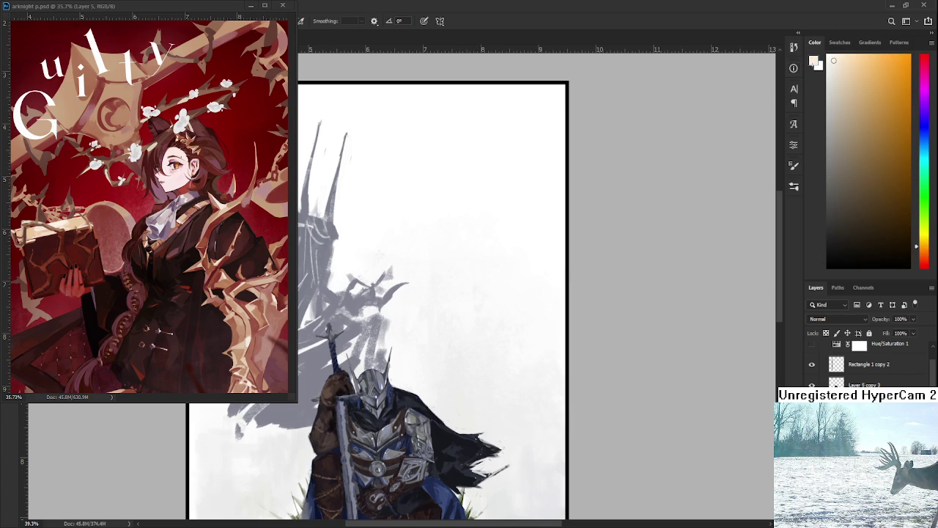
mouse_move(457, 278)
mouse_down()
mouse_move(450, 321)
mouse_move(480, 246)
mouse_up()
key(ctrl+z)
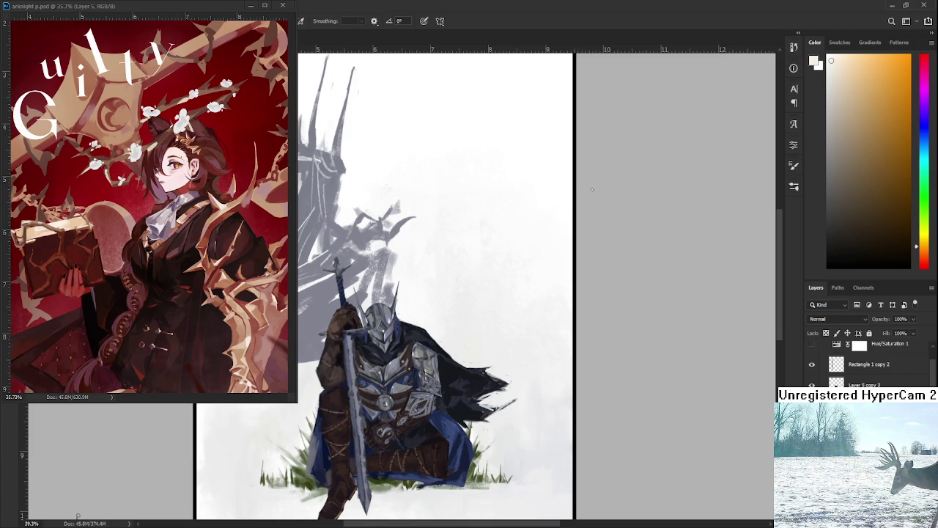
click(921, 255)
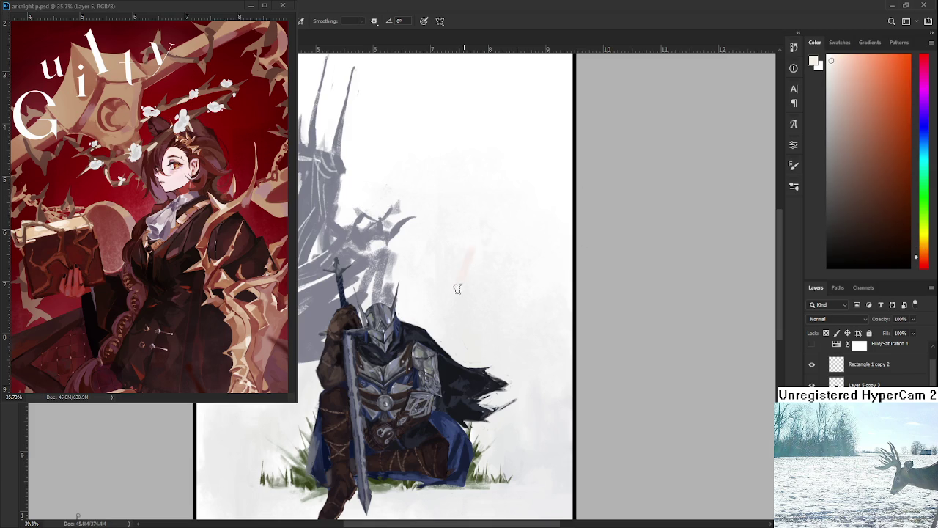
key(ctrl+z)
mouse_move(438, 268)
mouse_down()
mouse_move(453, 218)
mouse_move(464, 247)
mouse_move(428, 265)
mouse_move(457, 241)
mouse_move(429, 271)
mouse_move(473, 307)
mouse_move(490, 283)
mouse_move(439, 272)
mouse_move(421, 322)
mouse_move(461, 326)
mouse_move(496, 266)
mouse_up()
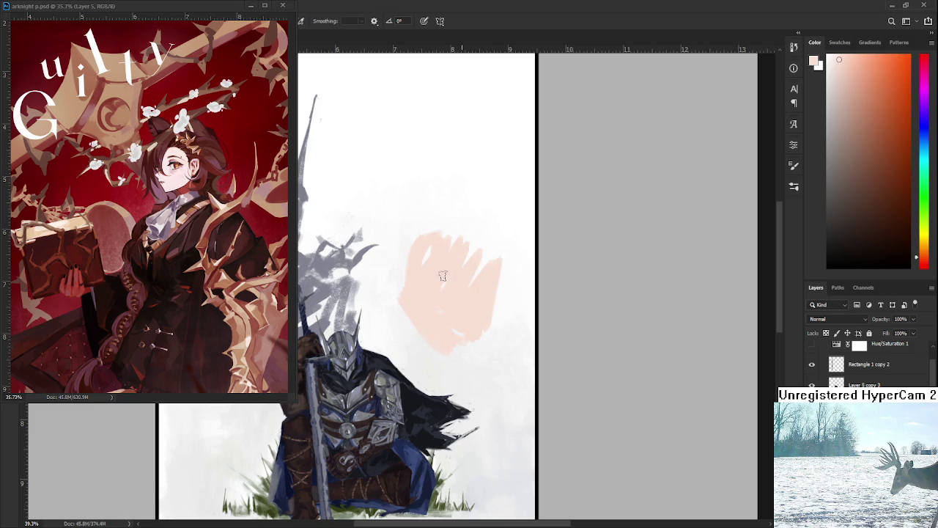
Step: Lasso the salmon scribble and erase back its left edge
key(e)
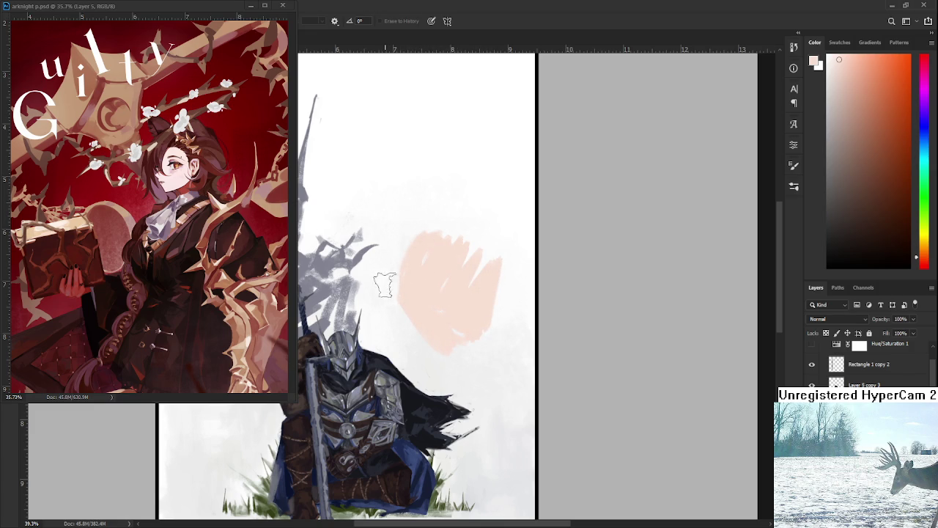
key(l)
mouse_move(396, 280)
mouse_down()
mouse_move(485, 404)
mouse_move(394, 282)
mouse_up()
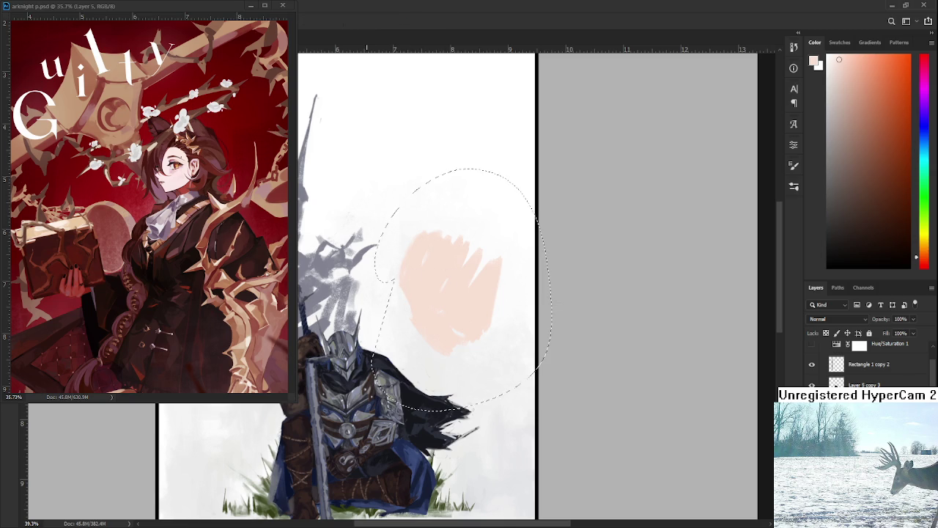
key(ctrl+d)
key(e)
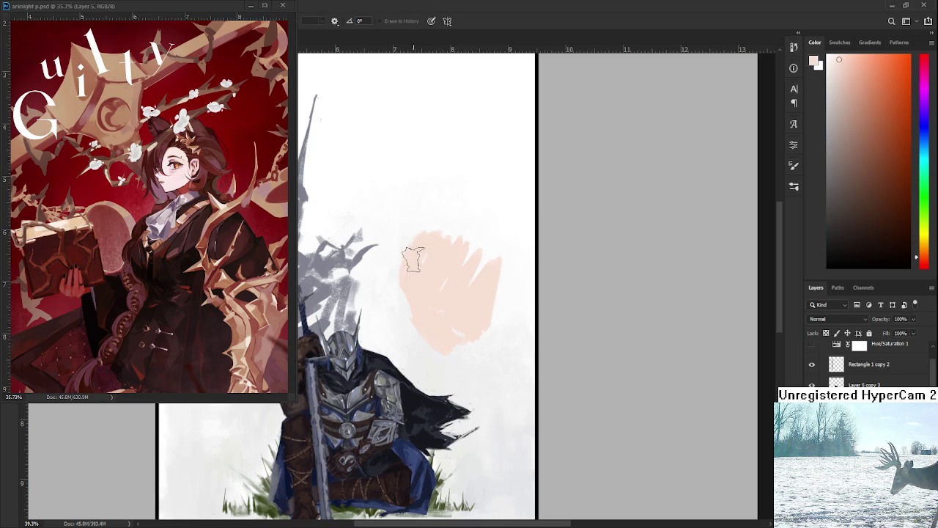
drag(404, 245, 399, 322)
Step: Extend and round out the salmon blob's upper-right, right and lower edges
key(b)
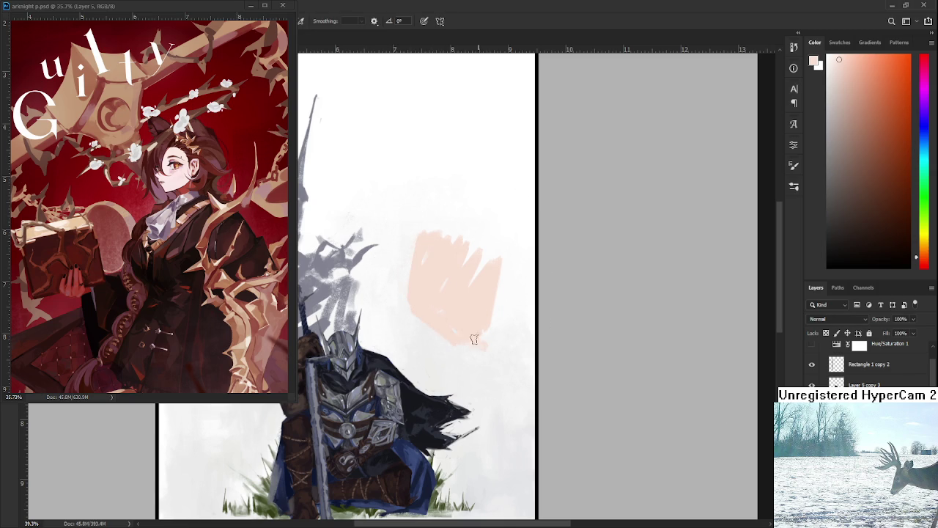
mouse_move(502, 301)
mouse_down()
mouse_move(482, 287)
mouse_move(488, 228)
mouse_up()
mouse_move(486, 272)
mouse_down()
mouse_move(477, 201)
mouse_move(501, 242)
mouse_move(425, 243)
mouse_move(408, 216)
mouse_move(462, 207)
mouse_move(464, 194)
mouse_move(403, 223)
mouse_up()
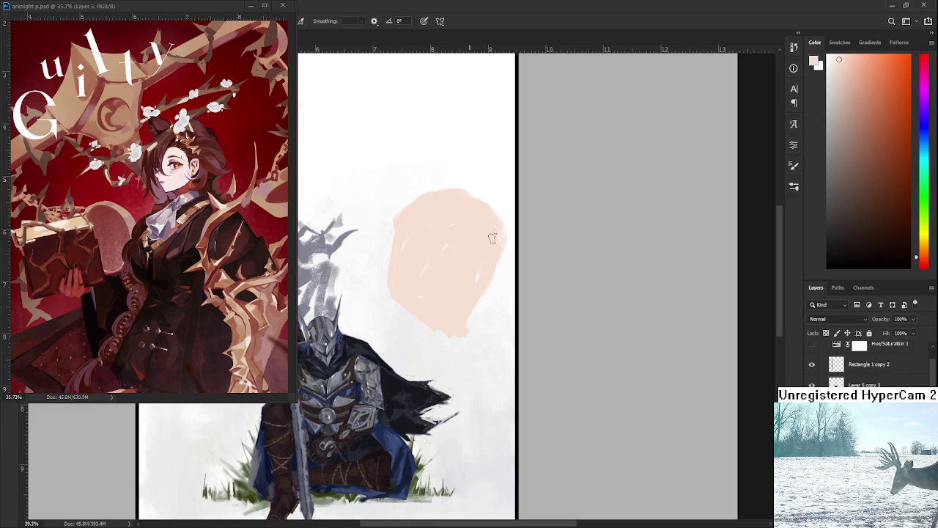
drag(498, 253, 498, 274)
key(e)
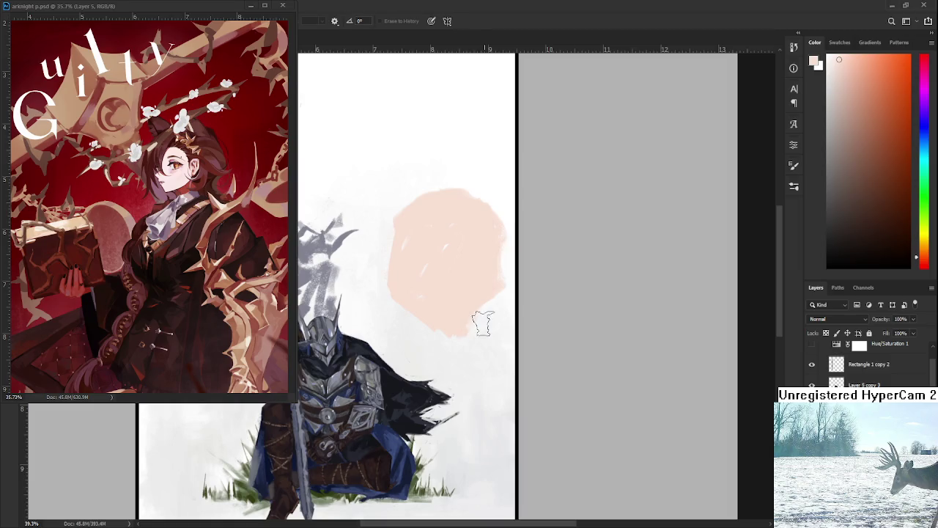
key(b)
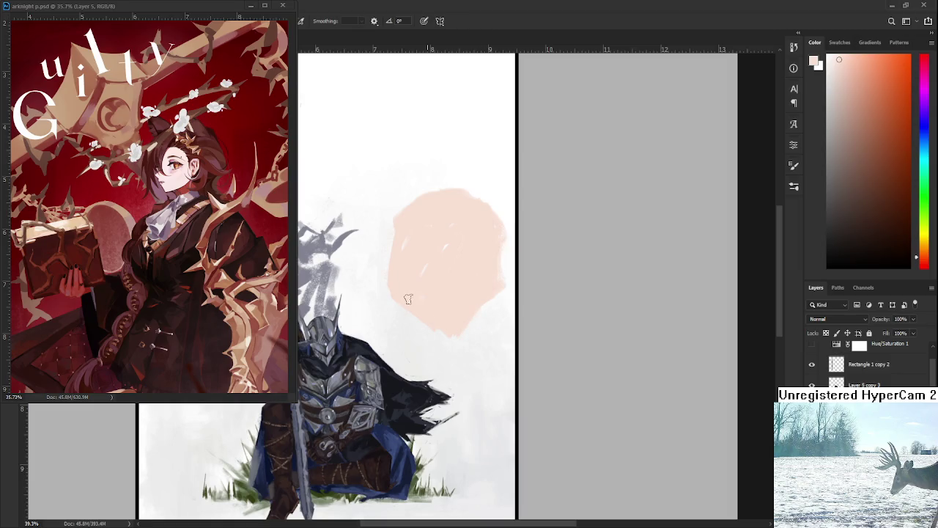
drag(415, 296, 432, 310)
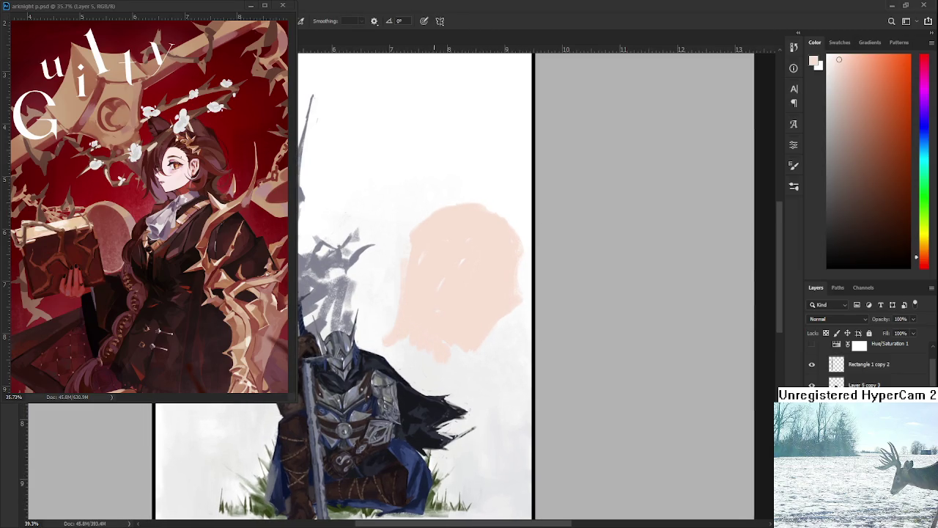
drag(440, 358, 425, 367)
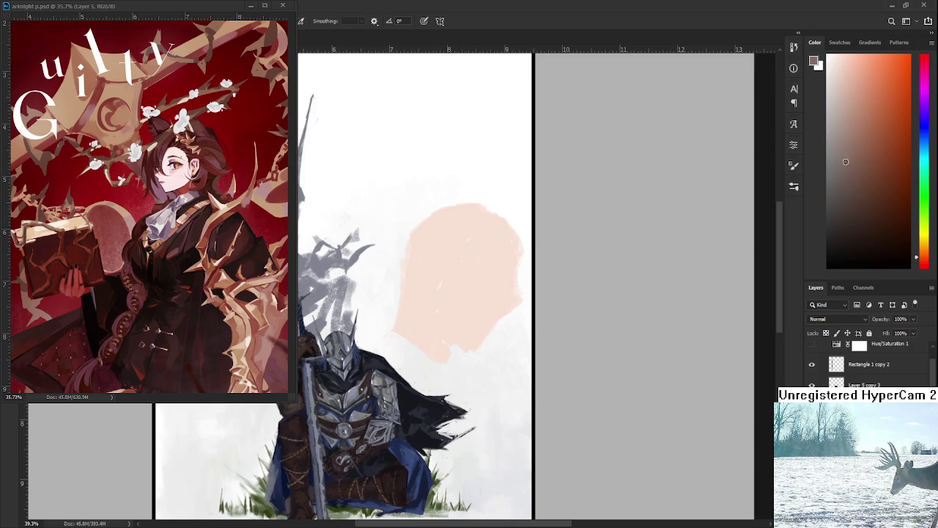
drag(923, 256, 923, 244)
click(867, 178)
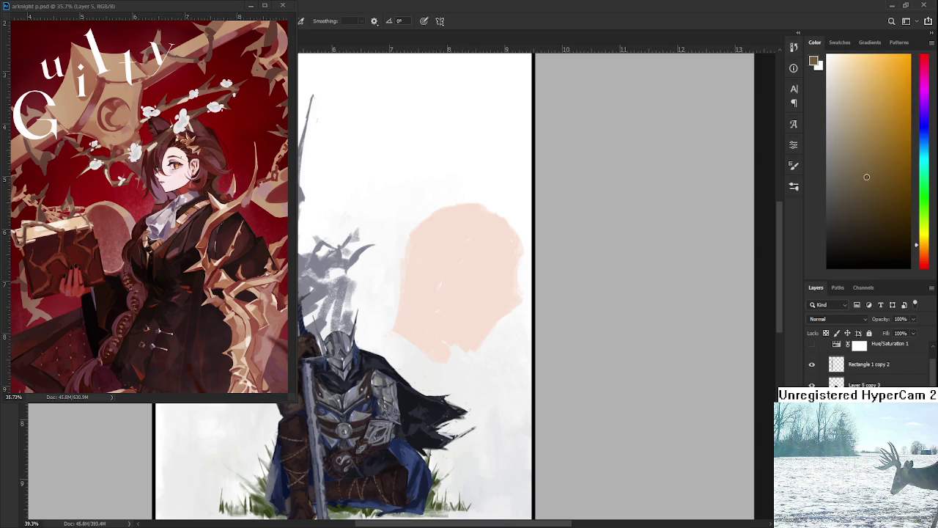
Step: Switch to a lighter tan and brush the hair mass over the top of the head
drag(498, 206, 420, 311)
key(ctrl+z)
click(861, 126)
mouse_move(482, 202)
mouse_down()
mouse_move(405, 311)
mouse_move(483, 233)
mouse_move(377, 275)
mouse_up()
key(ctrl+z)
key(ctrl+z)
mouse_move(484, 220)
mouse_down()
mouse_move(455, 244)
mouse_move(418, 220)
mouse_move(411, 252)
mouse_up()
mouse_move(472, 196)
mouse_down()
mouse_move(475, 222)
mouse_move(388, 282)
mouse_up()
drag(382, 242, 392, 290)
mouse_move(403, 224)
mouse_down()
mouse_move(440, 195)
mouse_move(469, 189)
mouse_up()
Step: Erase the hair's lower-left edge clean and fill out its top outline in tan
key(e)
mouse_move(373, 292)
mouse_down()
mouse_move(392, 242)
mouse_move(399, 285)
mouse_up()
key(b)
mouse_move(454, 203)
mouse_down()
mouse_move(429, 225)
mouse_move(484, 216)
mouse_up()
mouse_move(462, 182)
mouse_down()
mouse_move(495, 209)
mouse_move(400, 209)
mouse_up()
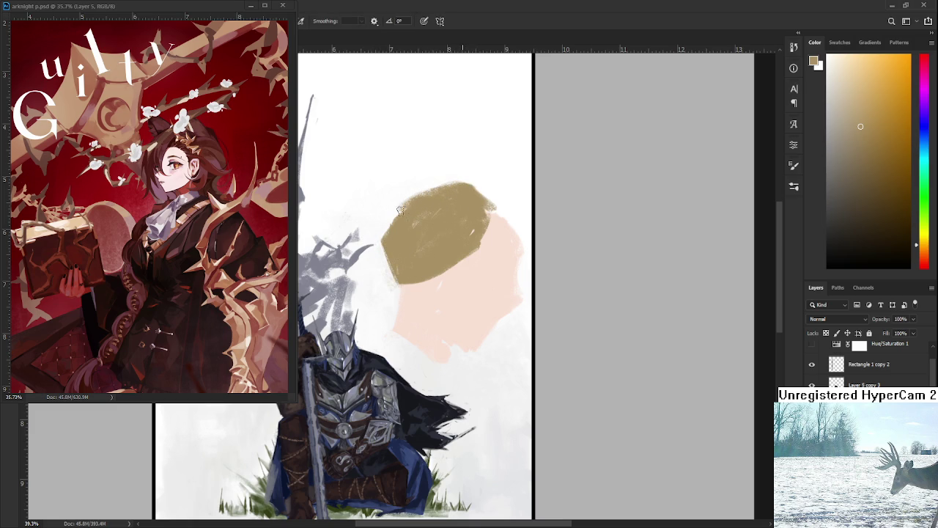
mouse_move(396, 253)
mouse_down()
mouse_move(380, 304)
mouse_move(392, 316)
mouse_move(381, 304)
mouse_move(409, 292)
mouse_move(384, 298)
mouse_move(378, 334)
mouse_up()
key(ctrl+z)
Step: Notch skin tone into the hair edge and paint tan strands curling down the right
drag(407, 302, 383, 317)
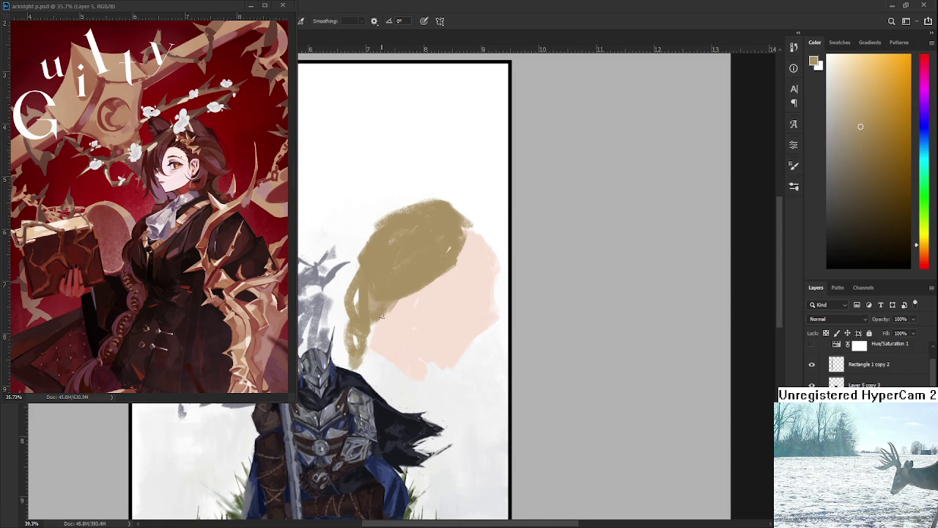
alt+click(423, 291)
mouse_move(428, 272)
mouse_down()
mouse_move(419, 299)
mouse_move(405, 292)
mouse_up()
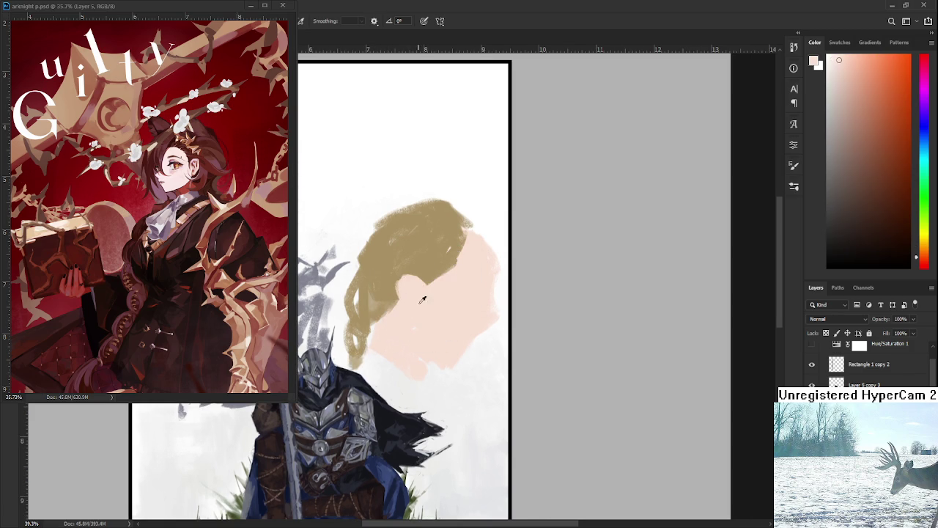
alt+click(417, 283)
mouse_move(468, 250)
mouse_down()
mouse_move(440, 252)
mouse_move(452, 239)
mouse_move(411, 285)
mouse_move(457, 251)
mouse_move(454, 236)
mouse_move(440, 232)
mouse_move(468, 240)
mouse_move(479, 275)
mouse_move(466, 246)
mouse_move(459, 284)
mouse_move(480, 297)
mouse_move(468, 231)
mouse_move(460, 317)
mouse_move(440, 317)
mouse_up()
mouse_move(447, 315)
mouse_down()
mouse_move(459, 280)
mouse_move(432, 356)
mouse_up()
Step: Repaint the long tan curl at lower right and thicken the nearby strands
key(ctrl+z)
mouse_move(470, 279)
mouse_down()
mouse_move(448, 348)
mouse_move(443, 343)
mouse_up()
mouse_move(425, 300)
mouse_down()
mouse_move(461, 352)
mouse_move(425, 318)
mouse_up()
alt+click(462, 355)
alt+click(464, 345)
key(e)
key(ctrl+z)
key(b)
Step: Sample navy from the armour and paint a large collar below the face
alt+click(341, 402)
mouse_move(337, 280)
mouse_down()
mouse_move(381, 293)
mouse_move(396, 315)
mouse_up()
key(ctrl+z)
drag(361, 274, 394, 292)
key(ctrl+z)
mouse_move(366, 247)
mouse_down()
mouse_move(350, 278)
mouse_move(366, 249)
mouse_move(411, 326)
mouse_up()
mouse_move(344, 271)
mouse_down()
mouse_move(425, 338)
mouse_move(407, 327)
mouse_up()
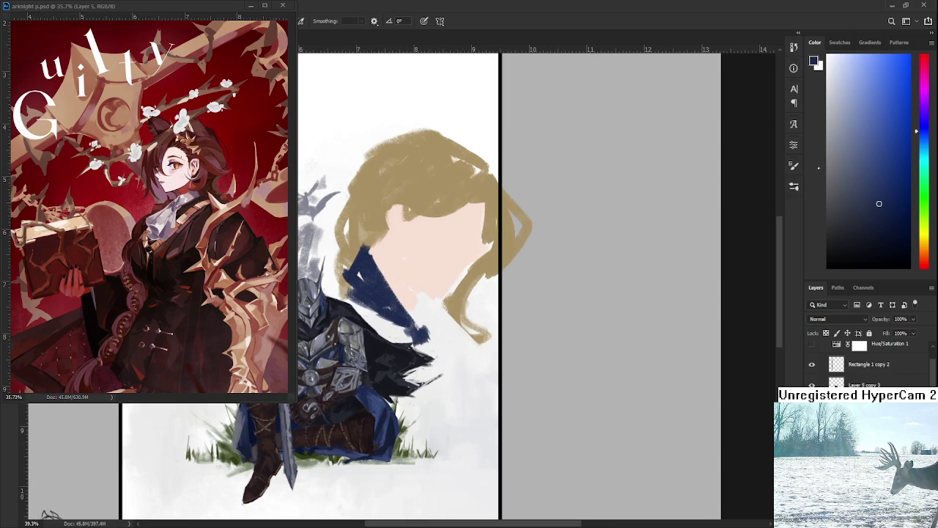
drag(387, 266, 414, 316)
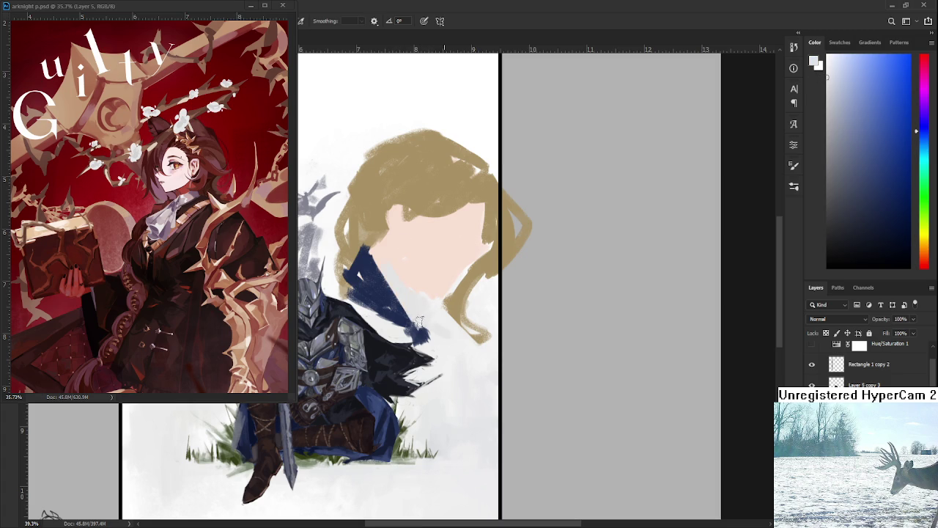
drag(435, 310, 467, 331)
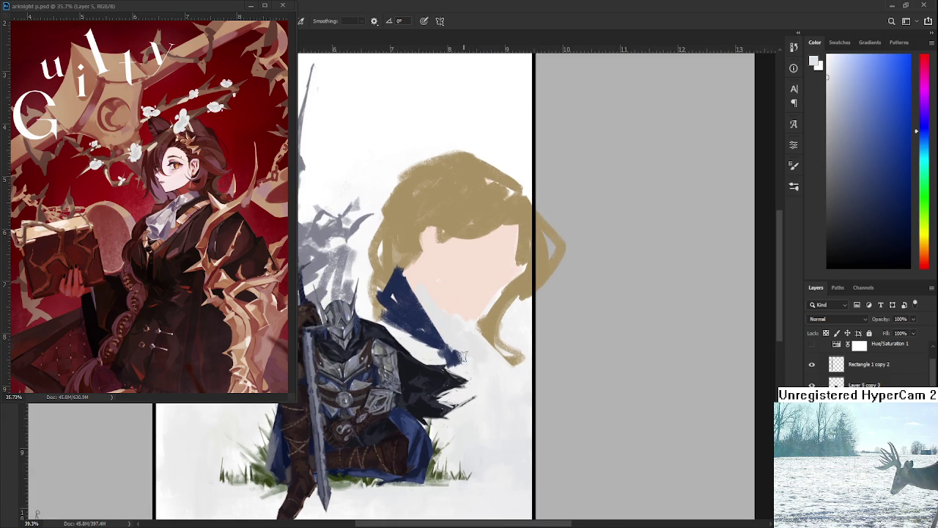
alt+click(398, 295)
mouse_move(391, 289)
mouse_down()
mouse_move(373, 311)
mouse_move(418, 303)
mouse_move(440, 336)
mouse_up()
Step: Sample the peach skin and test a blue-grey stroke on the face, then undo it
alt+click(437, 301)
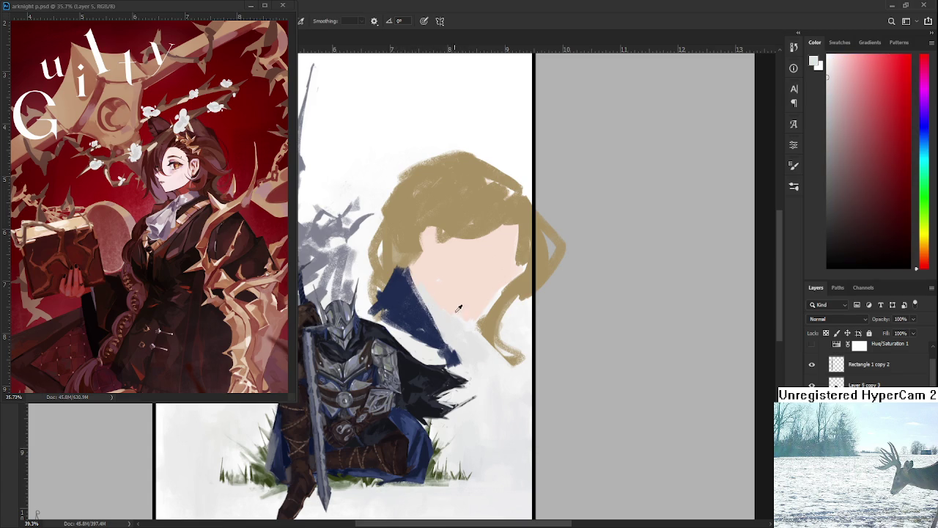
alt+click(431, 292)
drag(489, 282, 324, 335)
mouse_move(440, 261)
mouse_down()
mouse_move(461, 262)
mouse_move(444, 294)
mouse_move(452, 309)
mouse_move(437, 298)
mouse_move(458, 301)
mouse_move(429, 282)
mouse_move(463, 286)
mouse_move(480, 308)
mouse_move(480, 265)
mouse_move(448, 279)
mouse_move(463, 273)
mouse_up()
key(ctrl+z)
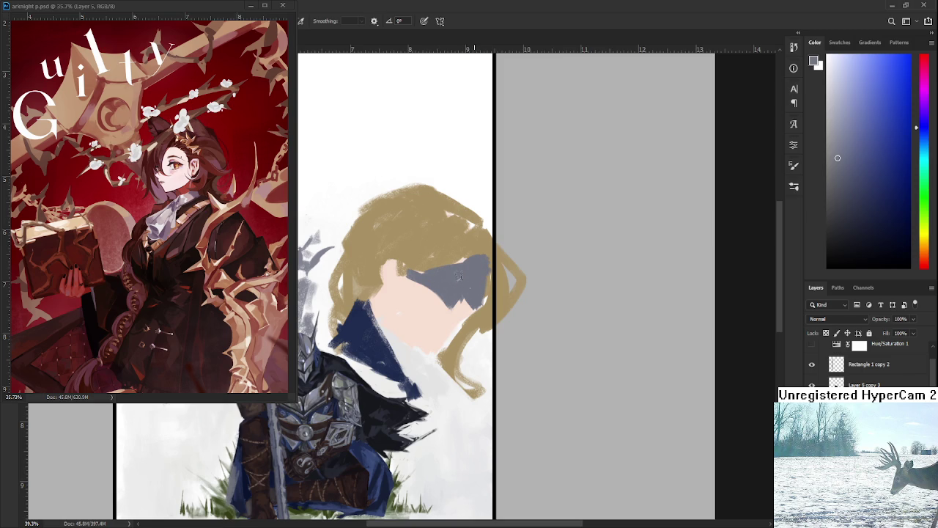
Step: Choose a pale peach skin colour and extend the skin tone on the lower face
alt+click(481, 249)
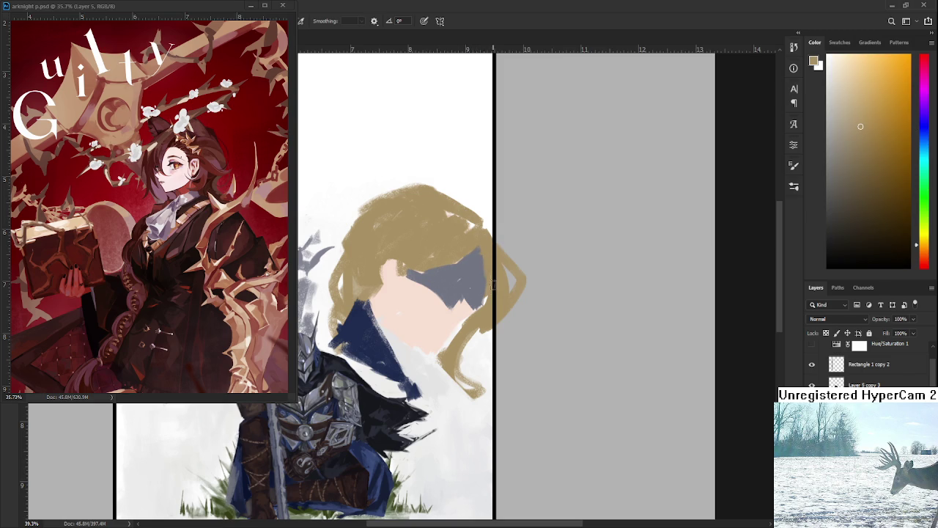
alt+click(482, 271)
alt+click(463, 311)
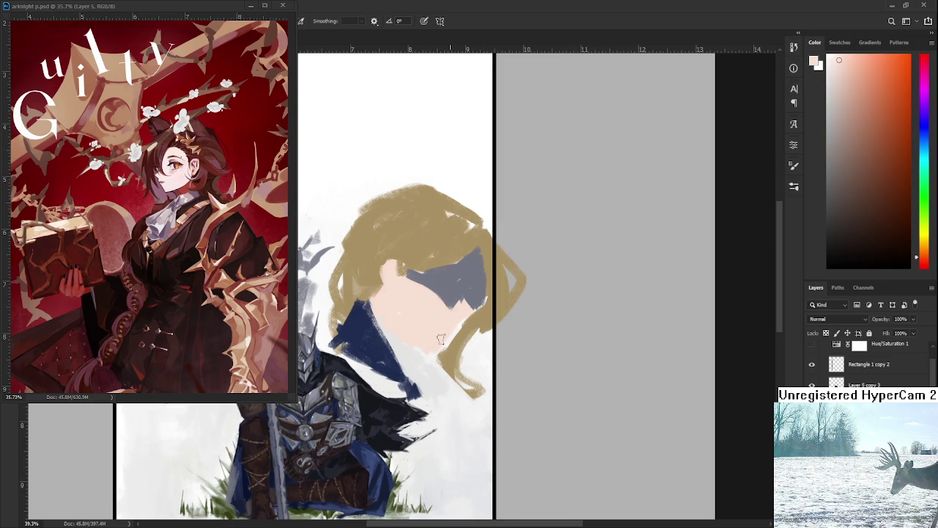
drag(440, 346, 511, 270)
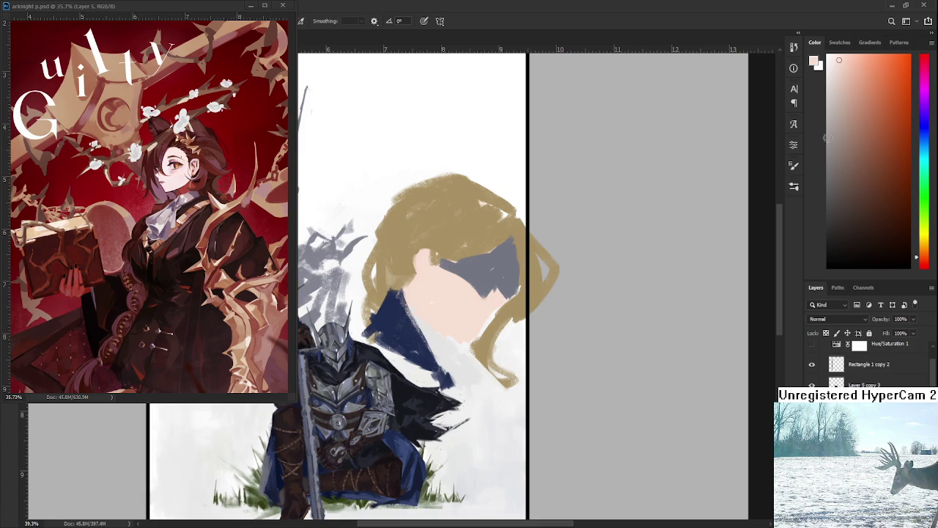
click(923, 268)
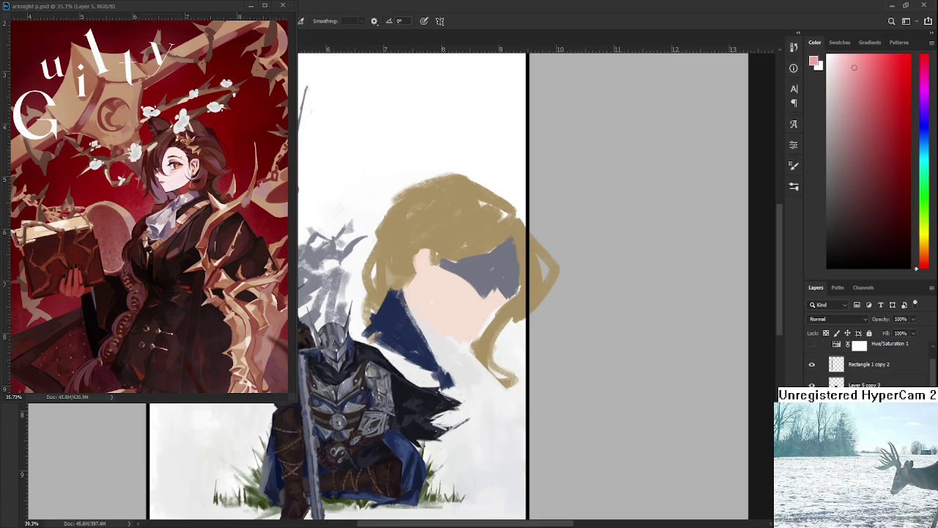
alt+click(485, 312)
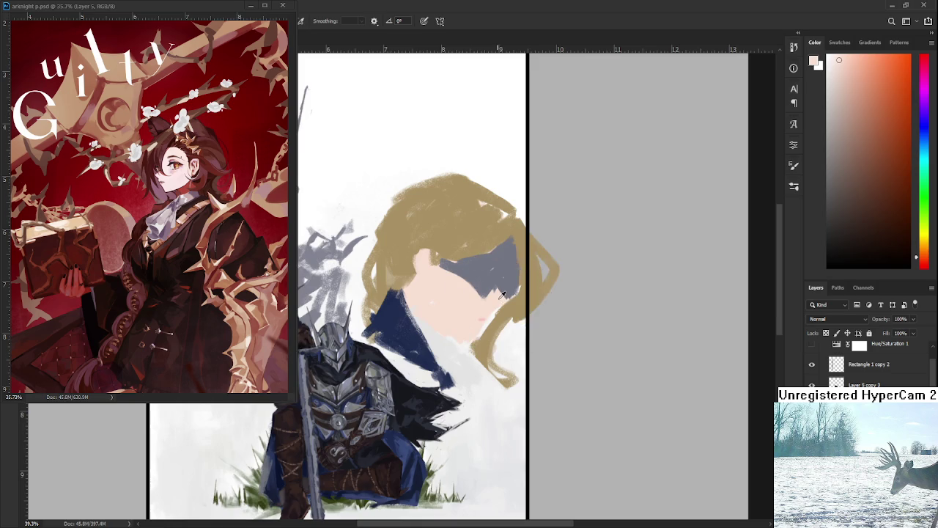
drag(509, 294, 484, 320)
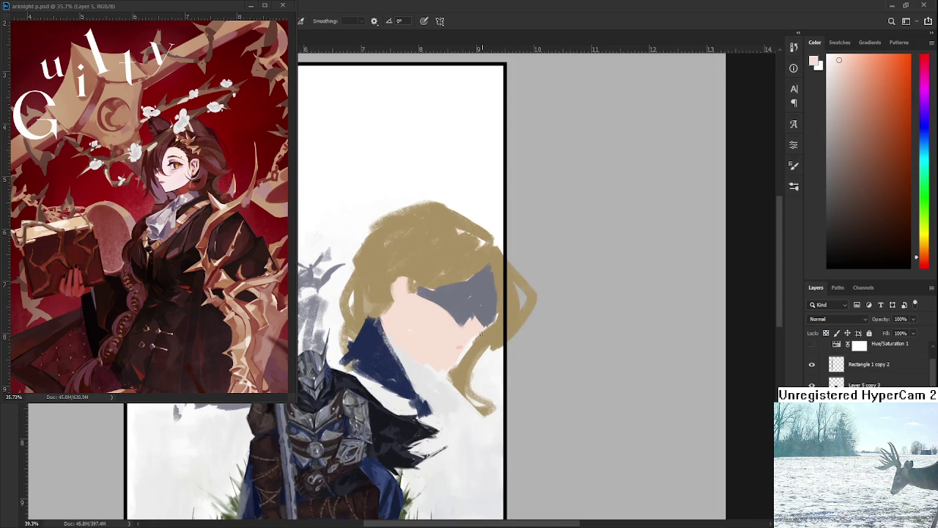
drag(446, 369, 459, 343)
Step: Extend the grey-blue blindfold along the face's right edge and tilt the canvas counter-clockwise
alt+click(480, 313)
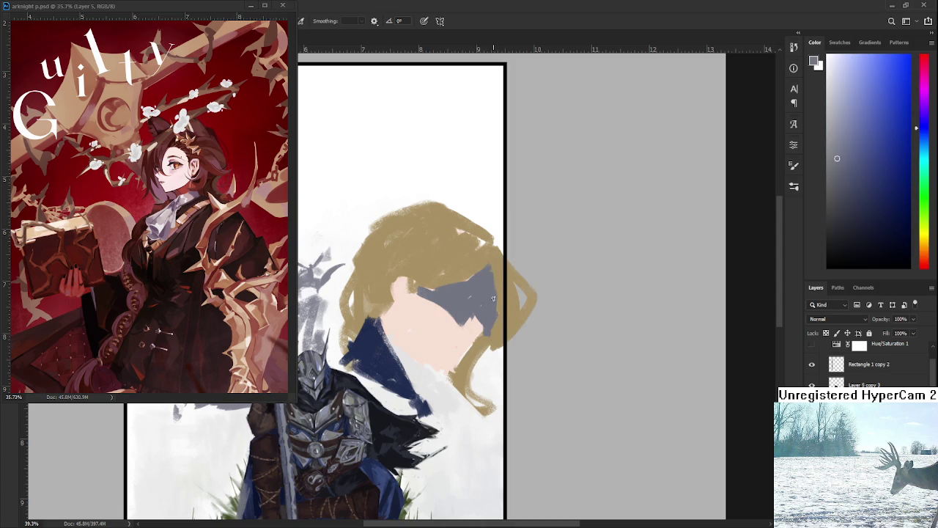
drag(482, 269, 496, 300)
alt+click(496, 272)
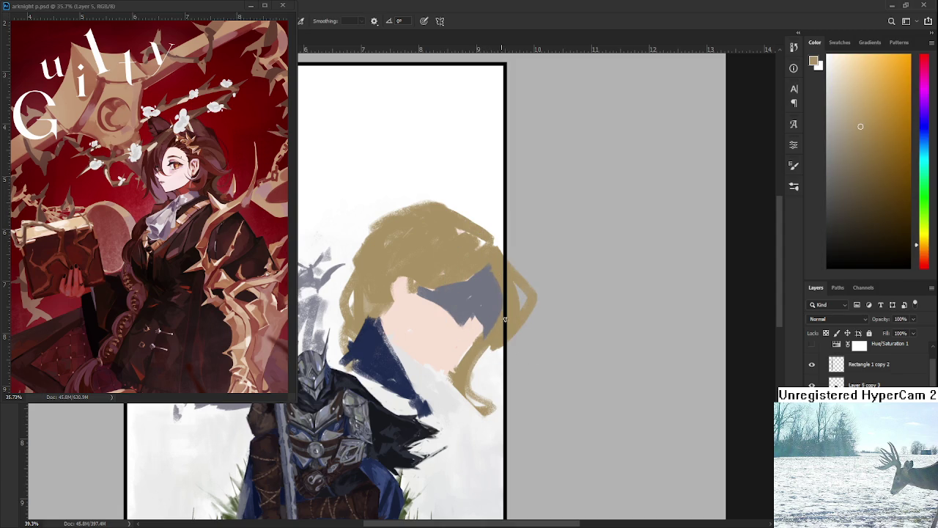
alt+click(483, 317)
alt+click(483, 330)
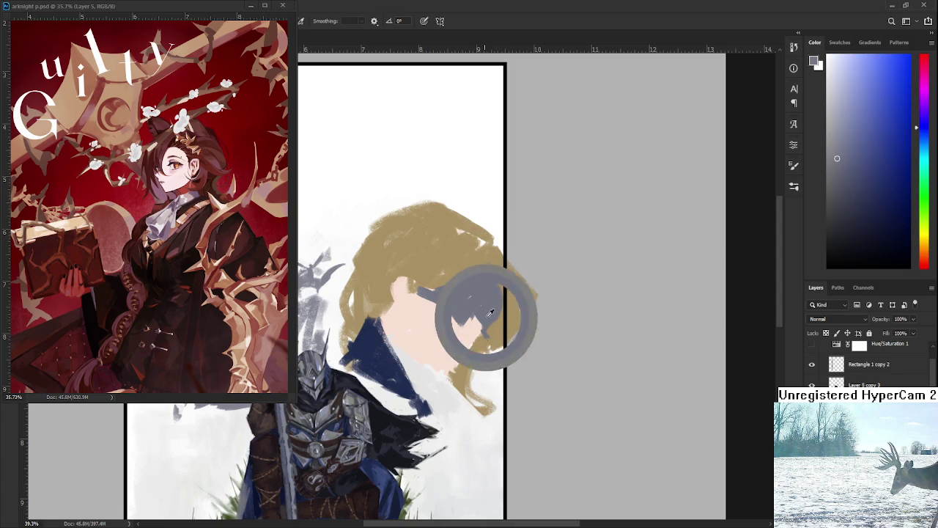
drag(484, 330, 442, 335)
alt+click(432, 332)
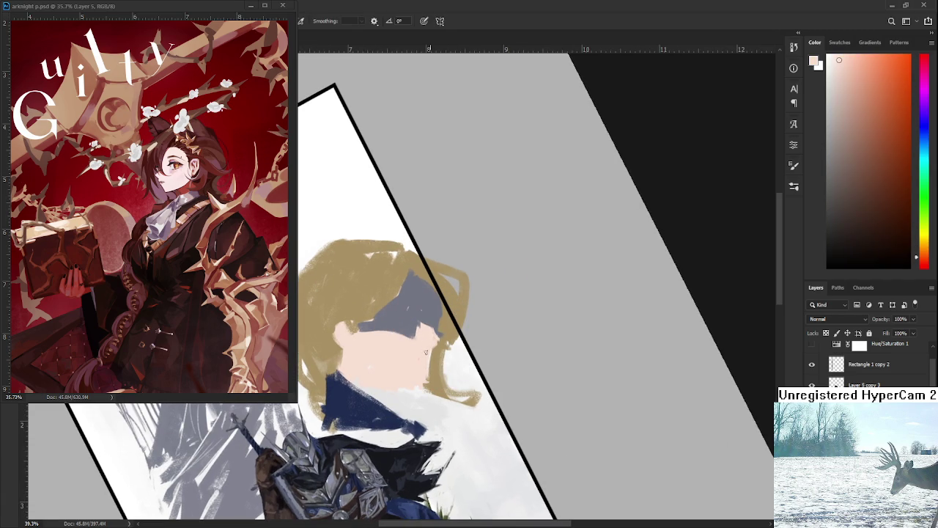
Step: Rotate the view upright, then scale the blonde head down and lower it beside the knight
alt+click(435, 337)
mouse_move(477, 310)
mouse_down()
mouse_move(471, 254)
mouse_move(516, 374)
mouse_move(546, 396)
mouse_move(497, 373)
mouse_up()
key(ctrl+t)
mouse_move(525, 213)
mouse_down()
mouse_move(488, 253)
mouse_move(597, 294)
mouse_up()
mouse_move(529, 352)
mouse_down()
mouse_move(507, 359)
mouse_move(493, 342)
mouse_move(499, 292)
mouse_move(453, 369)
mouse_up()
drag(527, 293, 517, 302)
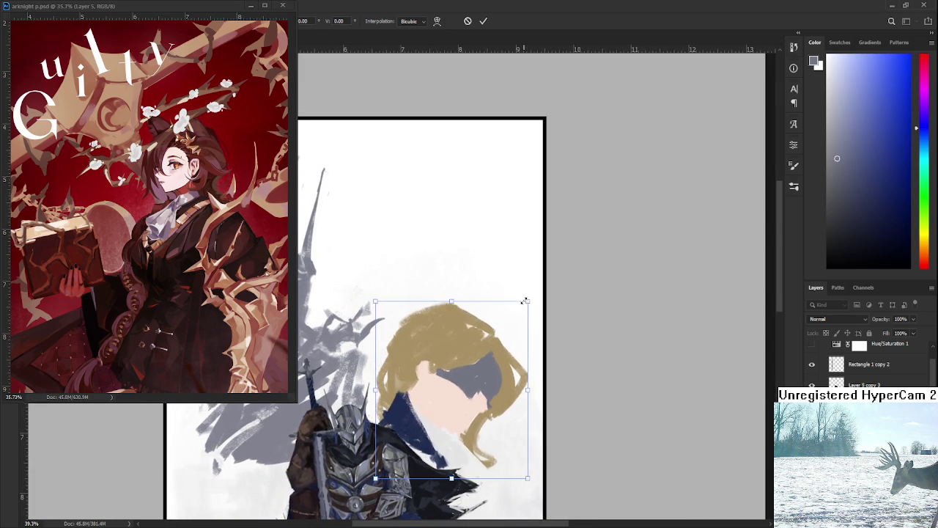
drag(491, 339, 472, 363)
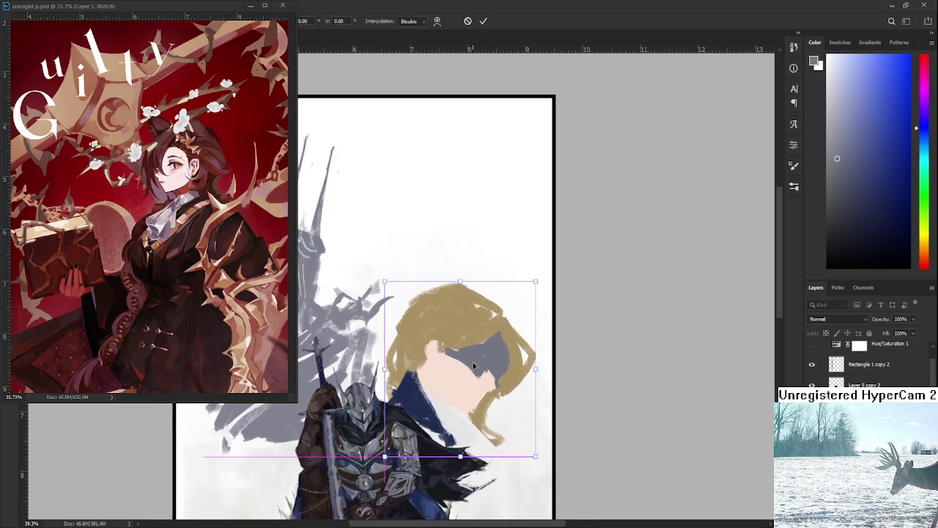
drag(472, 362, 481, 365)
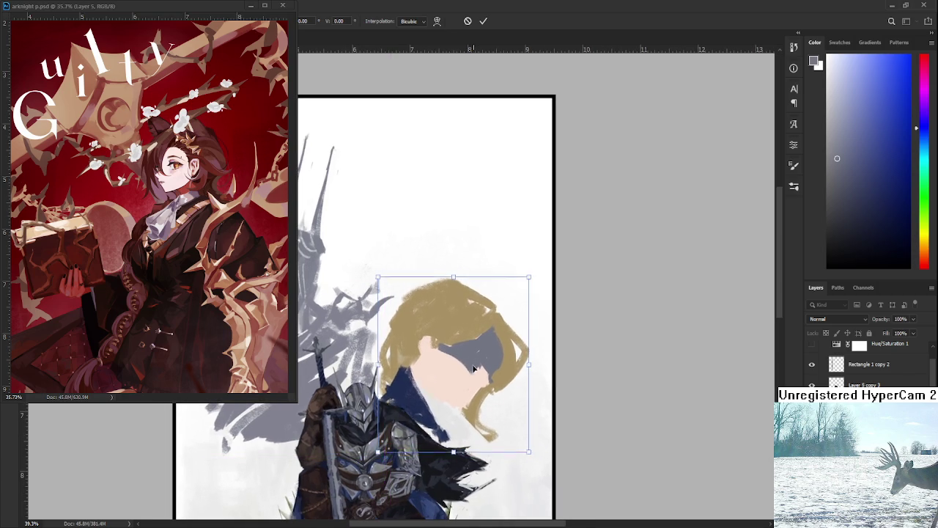
key(Return)
drag(461, 313, 503, 327)
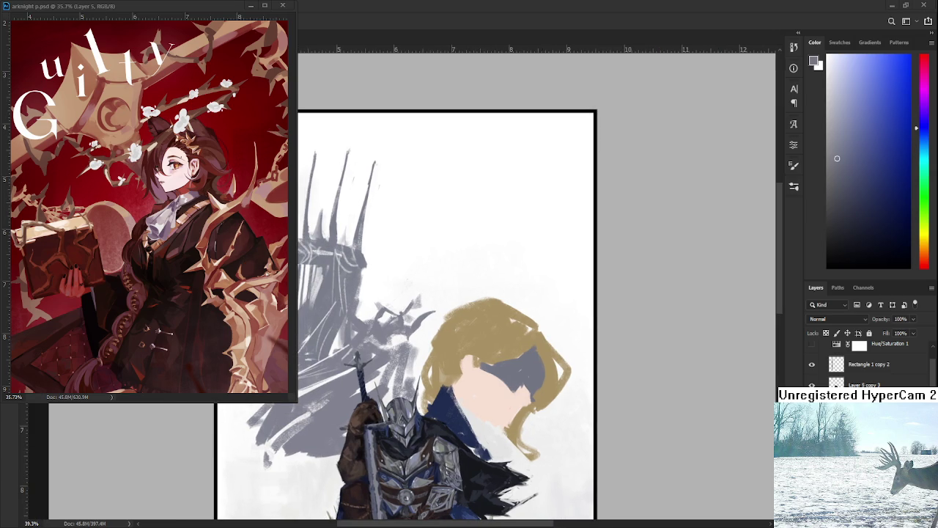
scroll(401, 269, down, 2)
Step: Move the grey background sketch layer upward on the canvas with Free Transform
drag(470, 309, 441, 322)
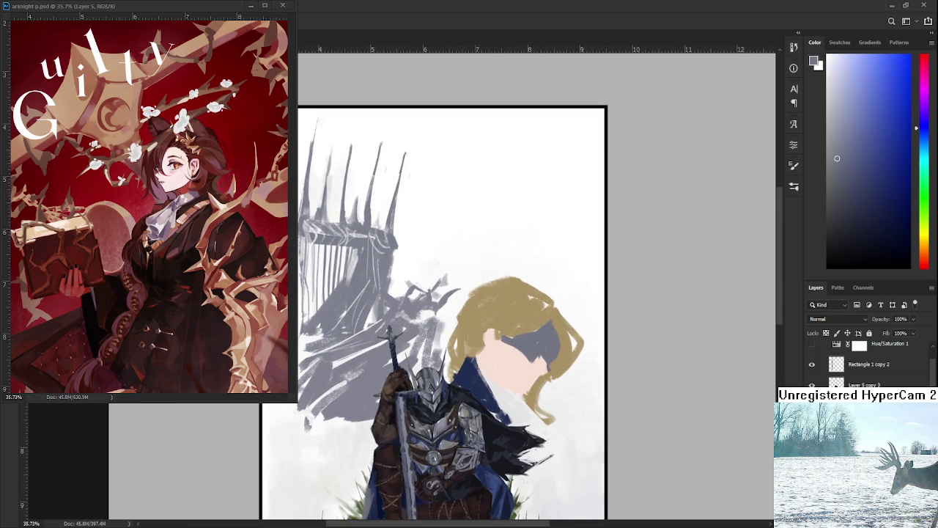
key(ctrl+t)
scroll(439, 361, down, 1)
drag(415, 373, 417, 303)
key(Return)
key(ctrl+t)
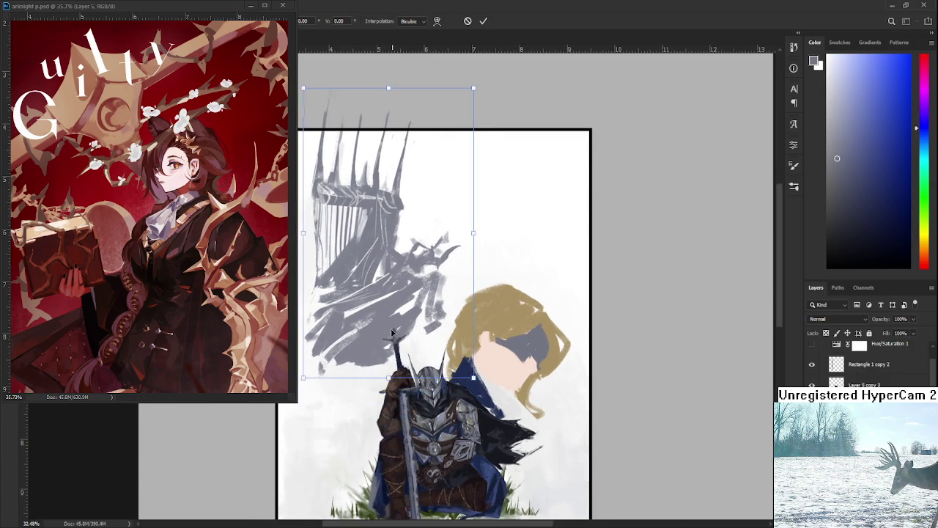
key(Return)
Step: Raise the blonde head layer slightly up and to the left
key(ctrl+t)
mouse_move(597, 456)
mouse_down()
mouse_move(569, 416)
mouse_move(526, 398)
mouse_up()
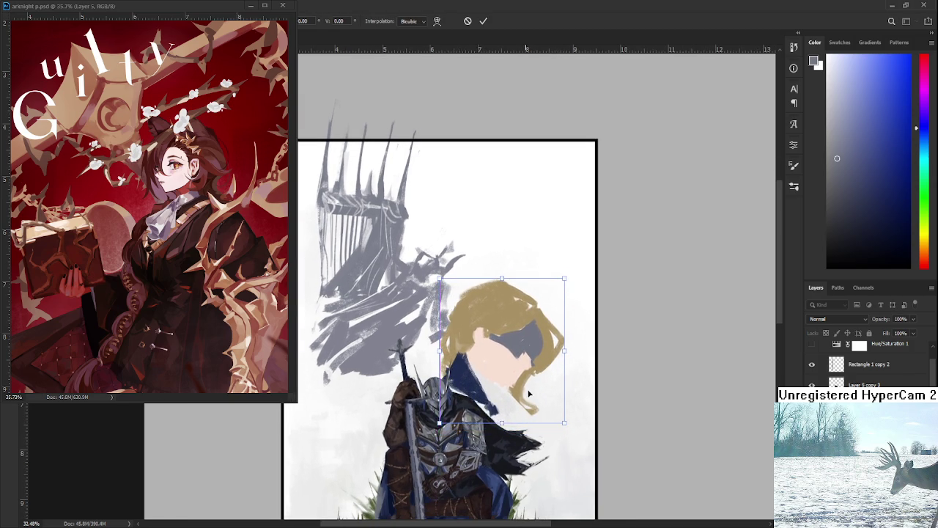
key(Return)
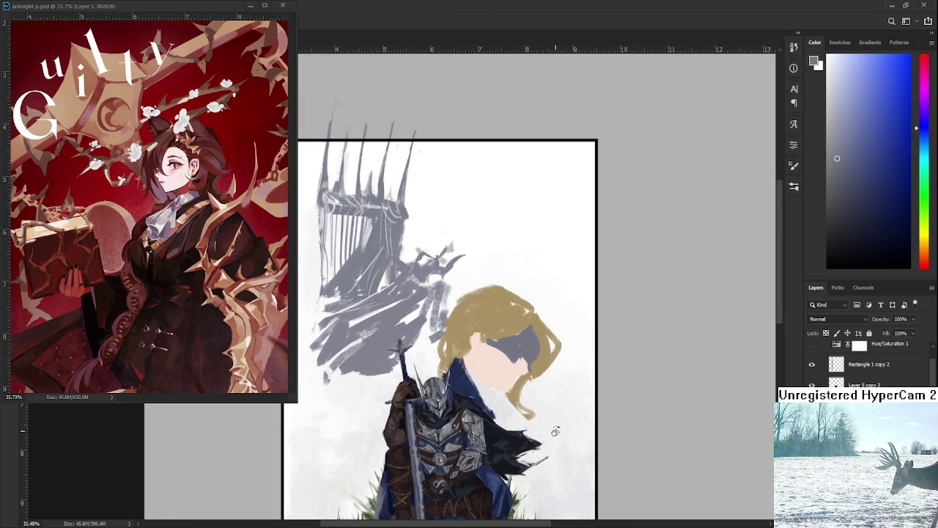
scroll(525, 398, down, 2)
mouse_move(486, 446)
mouse_down()
mouse_move(409, 328)
mouse_move(498, 381)
mouse_up()
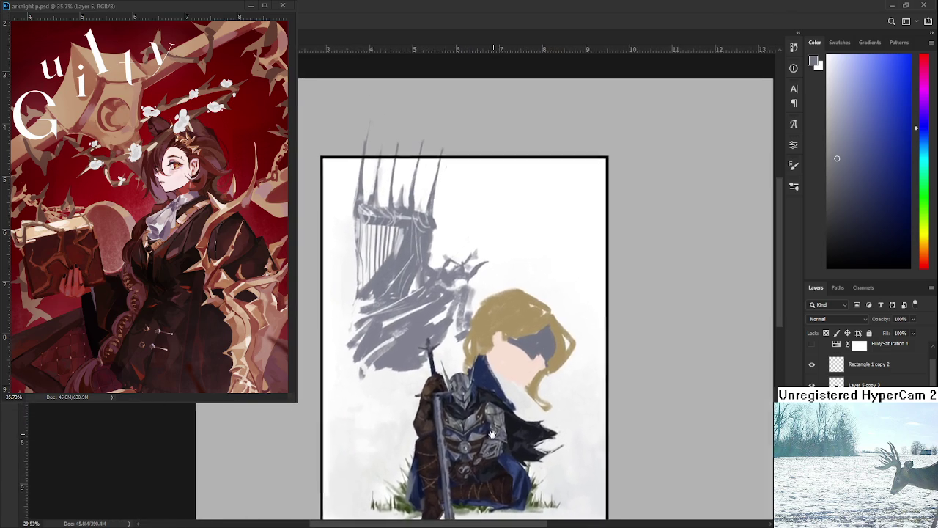
Step: Shift the knight and head a few pixels right and down with Free Transform nudges
scroll(475, 413, down, 3)
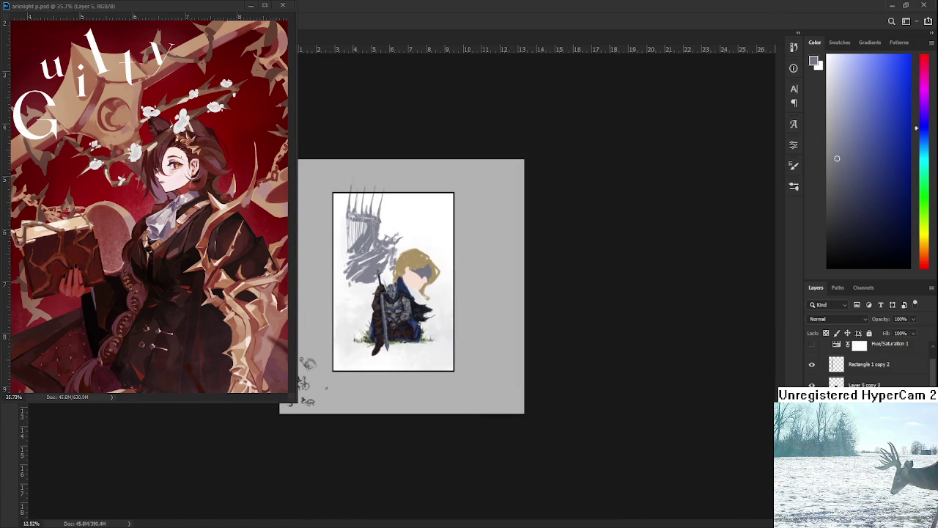
key(ctrl+t)
drag(396, 242, 403, 243)
key(shift+Down)
key(shift+Down)
key(shift+Down)
key(shift+Down)
key(shift+Left)
key(shift+Left)
Step: Nudge the knight layer down once more into its final position
key(shift+Down)
key(shift+Down)
key(Return)
scroll(456, 316, up, 2)
scroll(455, 317, up, 3)
mouse_move(410, 291)
mouse_down()
mouse_move(456, 375)
mouse_move(458, 353)
mouse_up()
scroll(456, 375, up, 1)
scroll(455, 351, down, 2)
key(ctrl+t)
key(shift+Down)
key(shift+Down)
key(shift+Down)
key(shift+Down)
key(shift+Down)
key(shift+Down)
key(shift+Down)
key(shift+Down)
key(shift+Down)
key(shift+Down)
key(Return)
Step: Zoom in on the blindfolded figure's face
scroll(450, 341, down, 5)
scroll(450, 341, down, 1)
scroll(447, 334, up, 2)
scroll(442, 319, up, 2)
scroll(436, 299, up, 3)
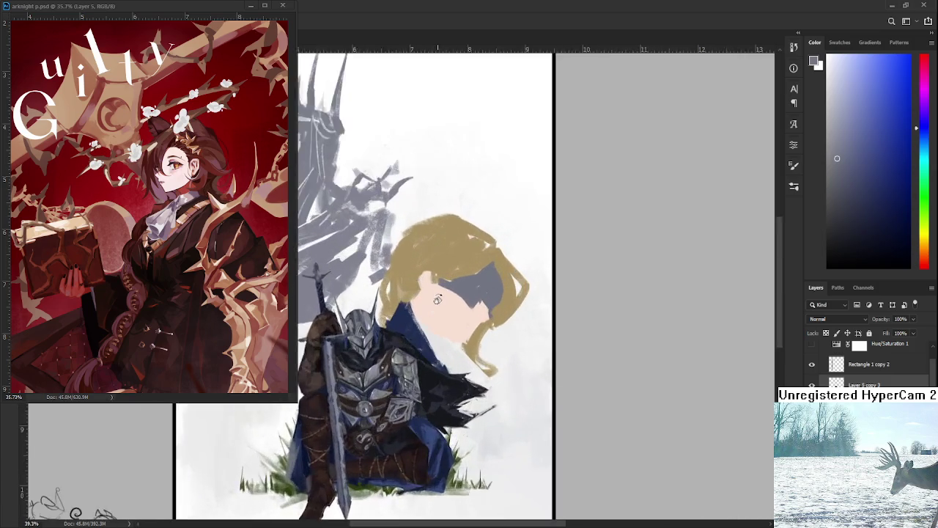
scroll(436, 299, up, 2)
scroll(442, 310, up, 1)
scroll(464, 293, up, 1)
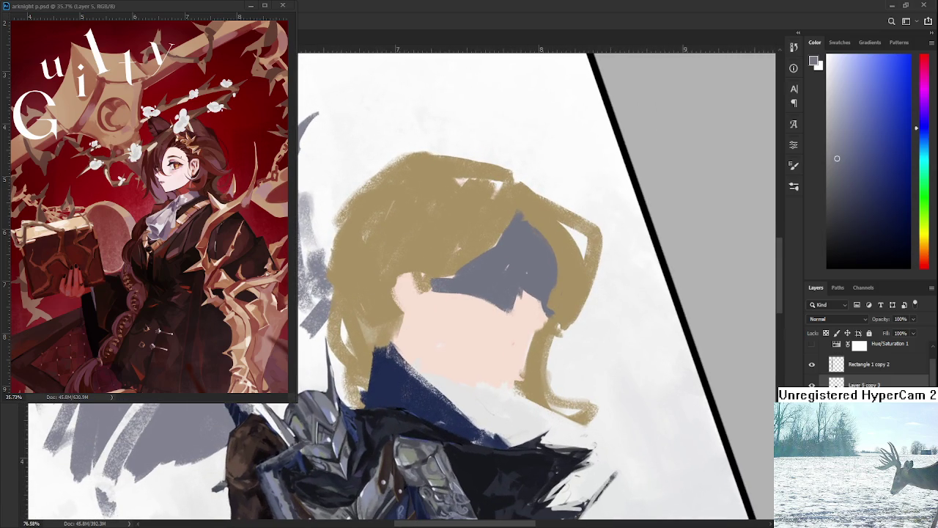
scroll(416, 345, down, 1)
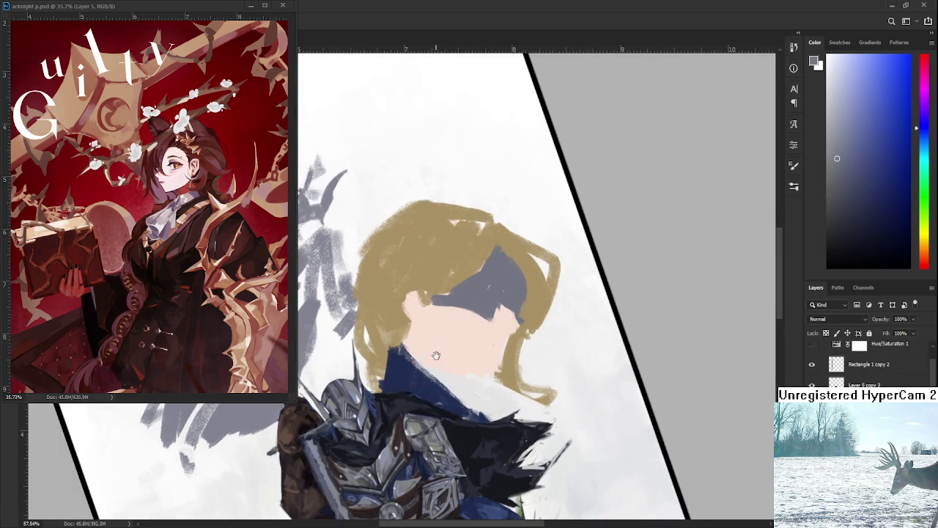
scroll(416, 345, down, 1)
scroll(417, 346, down, 1)
scroll(416, 346, up, 1)
scroll(469, 366, up, 1)
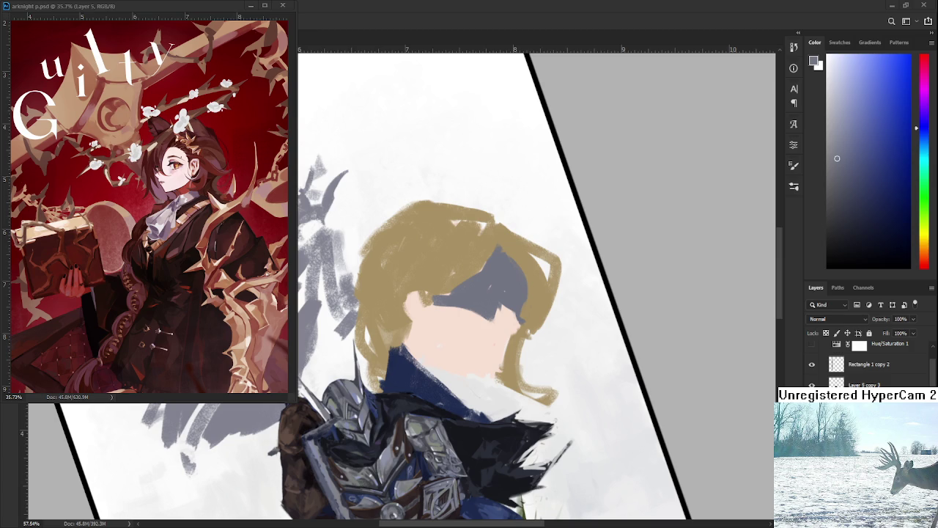
Step: Paint skin tone over the hair strand beside the face to form an ear
mouse_move(519, 419)
mouse_down()
mouse_move(501, 354)
mouse_move(464, 364)
mouse_up()
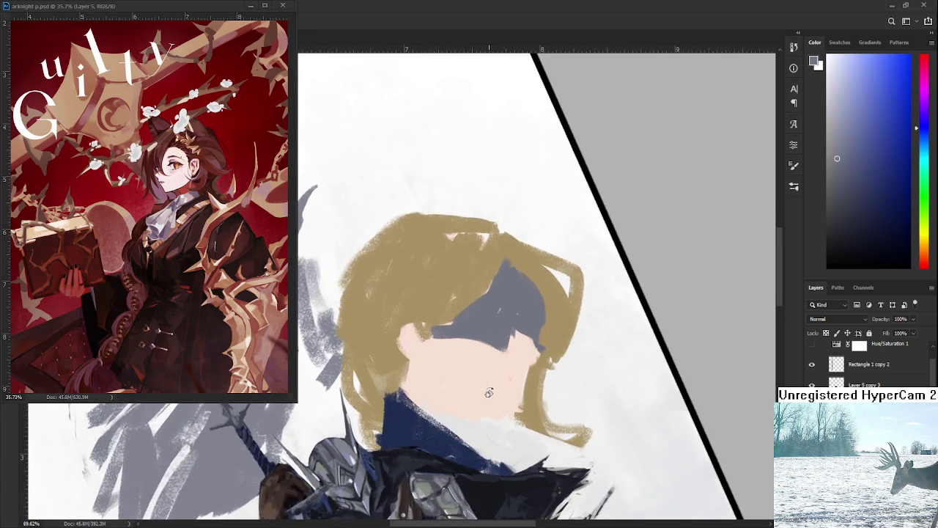
key(b)
alt+click(403, 326)
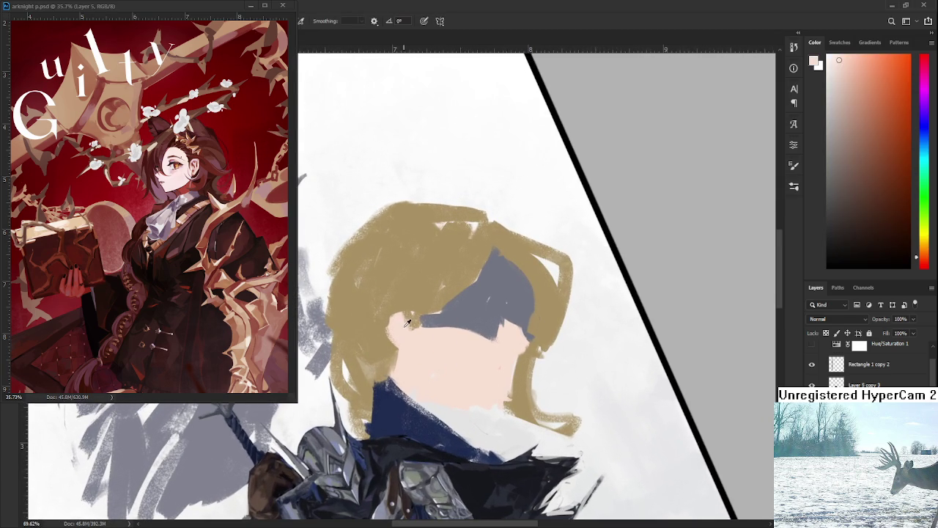
drag(407, 319, 421, 337)
mouse_move(402, 304)
mouse_down()
mouse_move(388, 322)
mouse_move(399, 359)
mouse_move(405, 345)
mouse_up()
alt+click(404, 342)
Step: Choose a light rose pink and draw a thin line along the jaw
alt+click(459, 362)
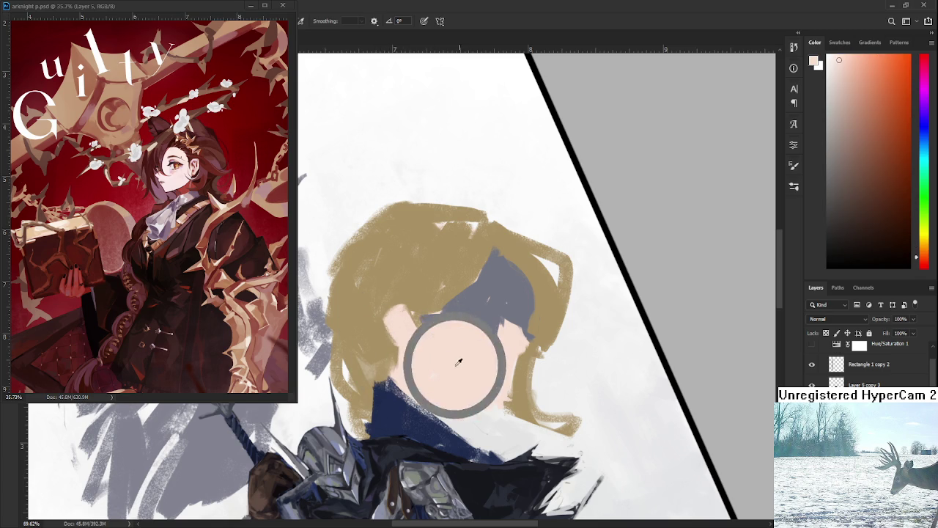
click(849, 113)
drag(411, 361, 486, 400)
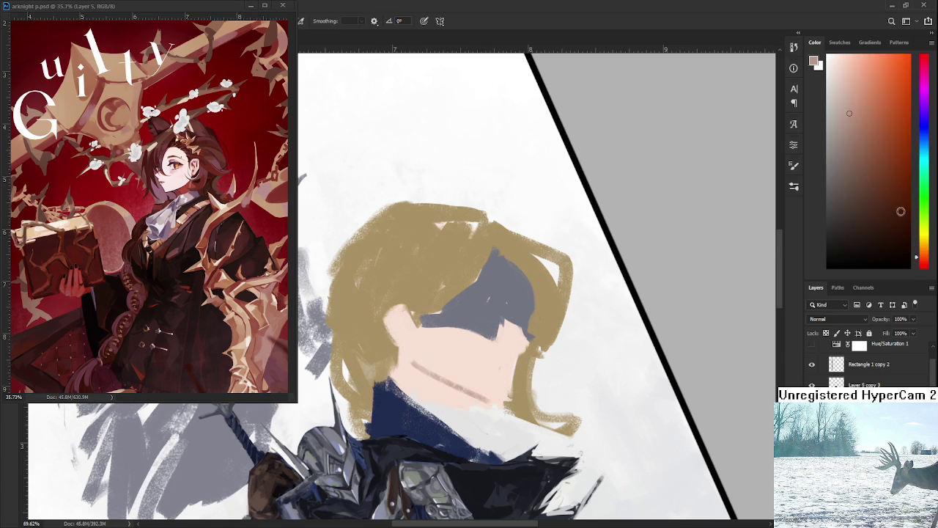
key(ctrl+z)
click(924, 263)
drag(852, 88, 862, 80)
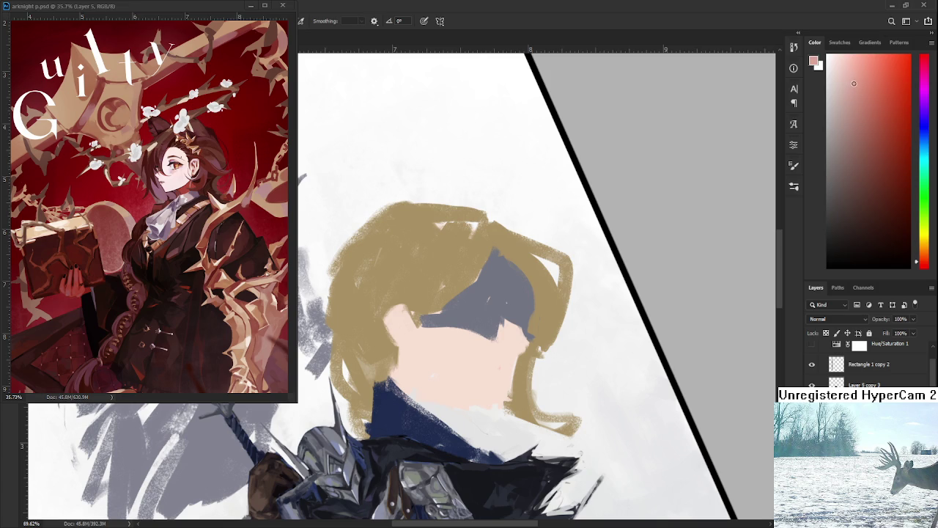
drag(414, 375, 439, 396)
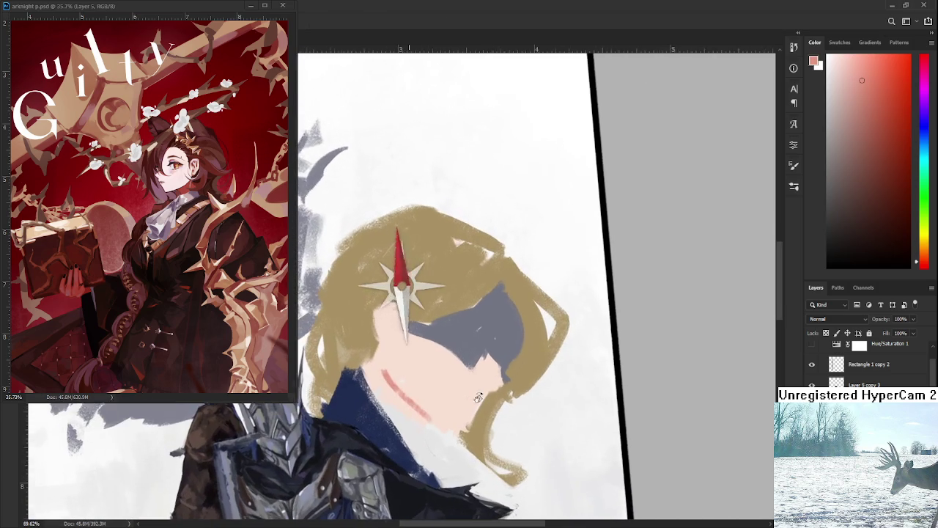
click(846, 108)
click(851, 96)
mouse_move(407, 373)
mouse_down()
mouse_move(406, 383)
mouse_move(455, 427)
mouse_up()
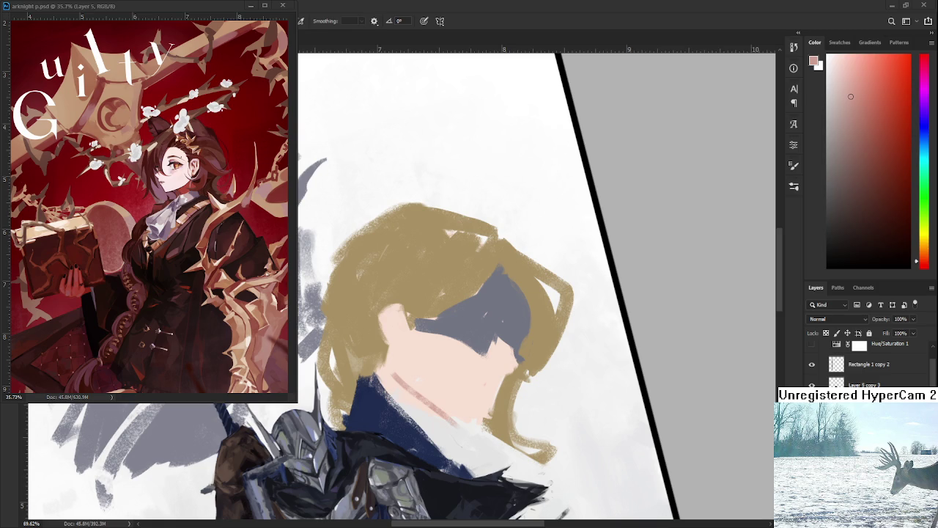
Step: Sample the face's skin tone and paint a neck shadow stroke, then soften it to faint pink
scroll(440, 406, down, 3)
scroll(440, 406, up, 2)
scroll(441, 406, up, 2)
alt+click(433, 396)
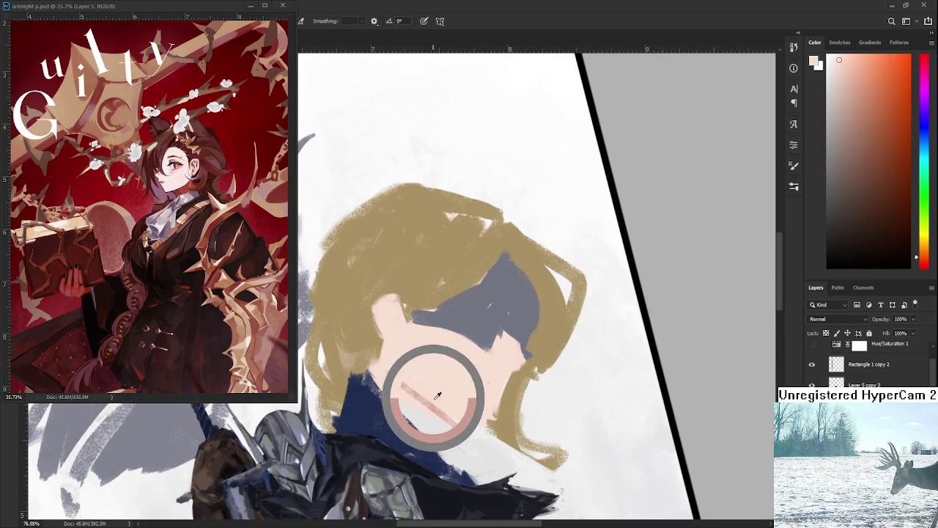
key(ctrl+z)
drag(383, 371, 431, 407)
key(ctrl+z)
mouse_move(384, 369)
mouse_down()
mouse_move(454, 420)
mouse_move(411, 392)
mouse_move(454, 418)
mouse_move(469, 410)
mouse_up()
alt+click(419, 370)
Step: On a slightly rotated view, brush near-white and lighter skin strokes over the neck shadow
key(r)
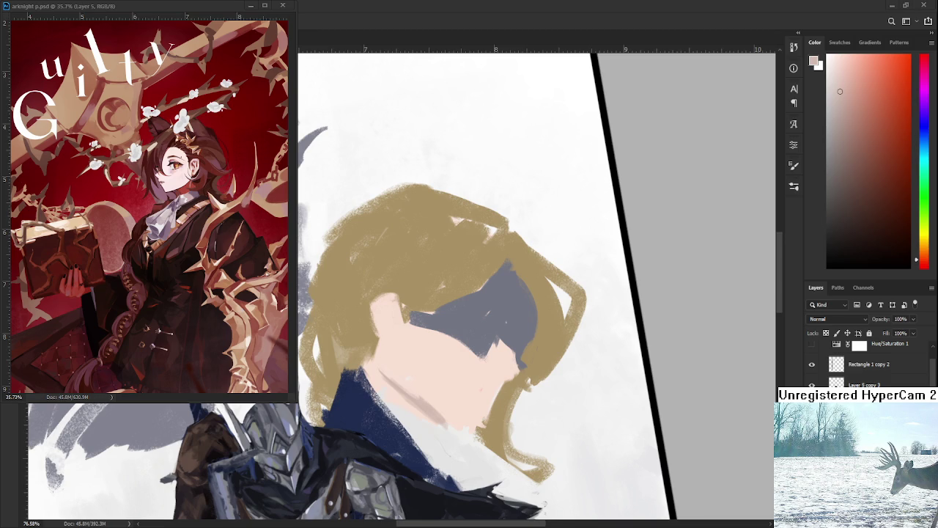
scroll(426, 369, up, 2)
scroll(425, 370, up, 1)
scroll(426, 369, up, 2)
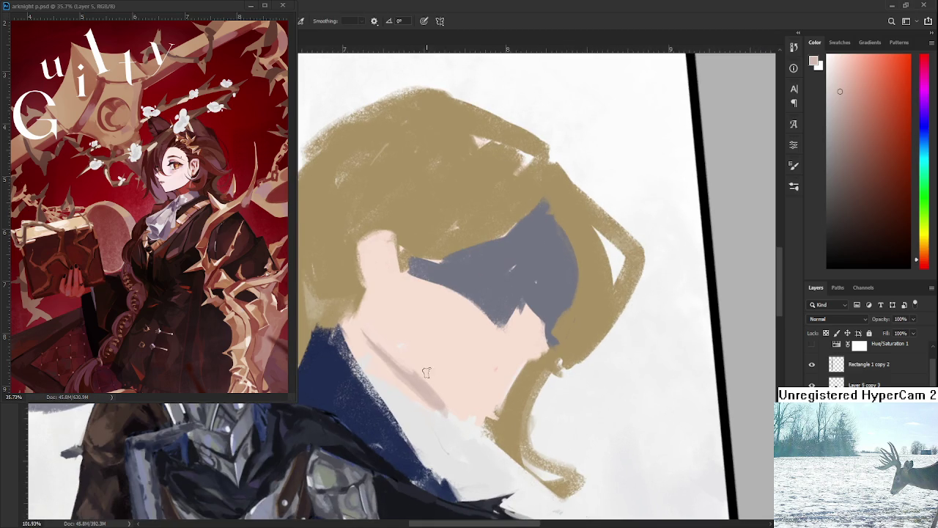
key(ctrl+z)
key(ctrl+shift+z)
alt+click(439, 410)
mouse_move(439, 411)
mouse_down()
mouse_move(403, 388)
mouse_move(455, 429)
mouse_up()
alt+click(410, 366)
mouse_move(410, 395)
mouse_down()
mouse_move(377, 359)
mouse_move(374, 370)
mouse_move(403, 392)
mouse_up()
alt+click(385, 387)
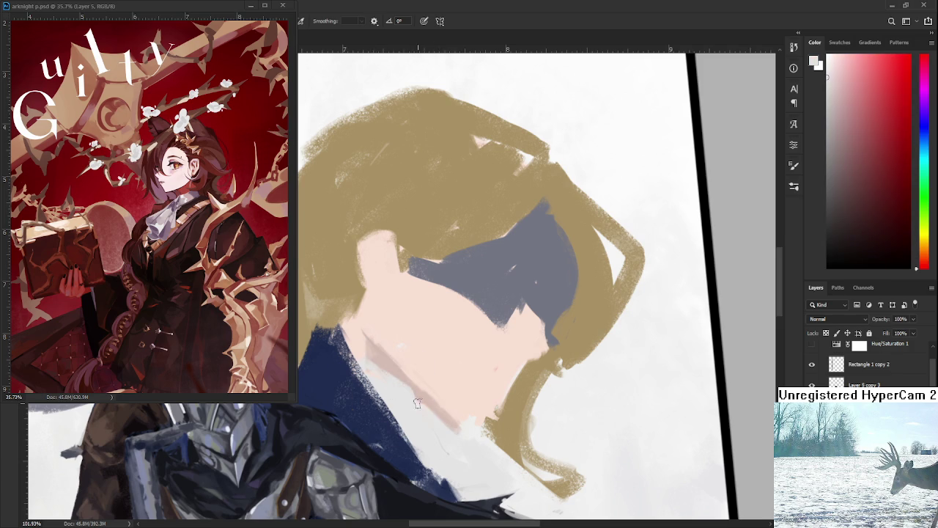
scroll(381, 423, down, 1)
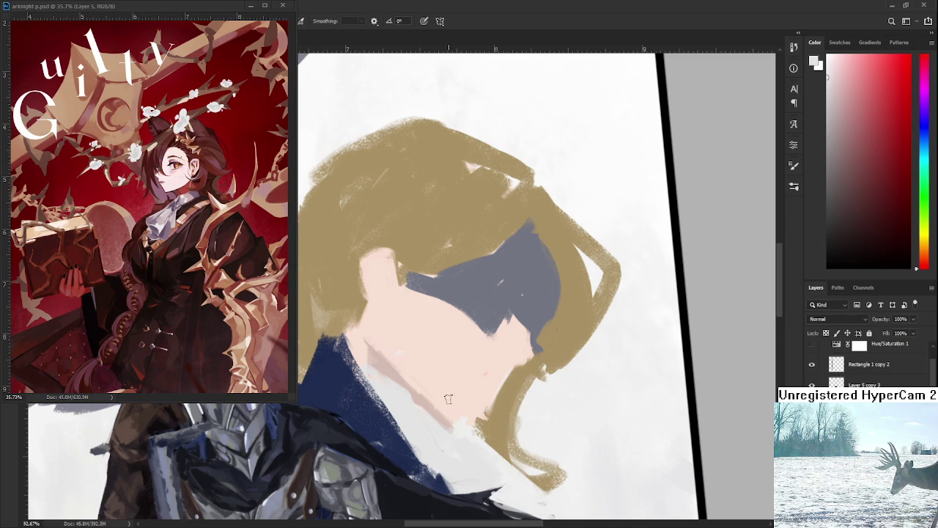
Step: Sample a series of lighter, darker and near-white skin tones from the neck
alt+click(380, 352)
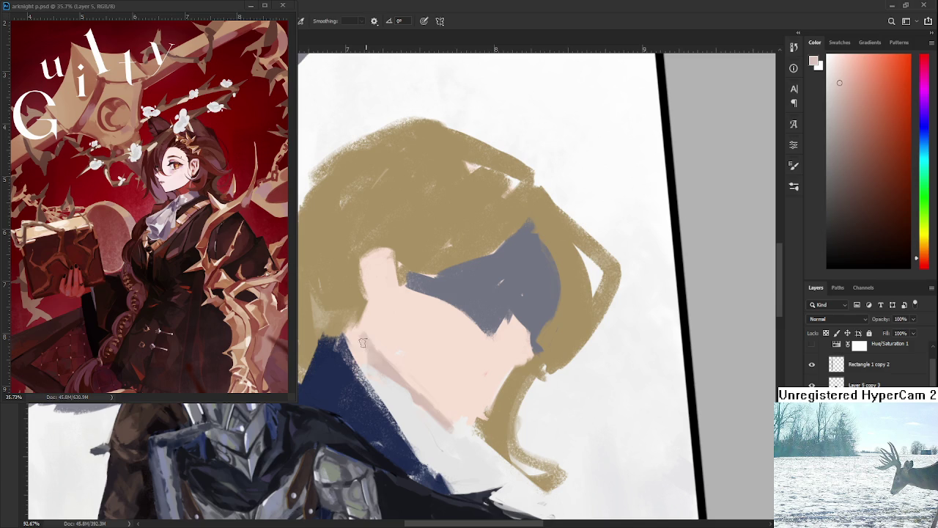
alt+click(372, 337)
alt+click(396, 367)
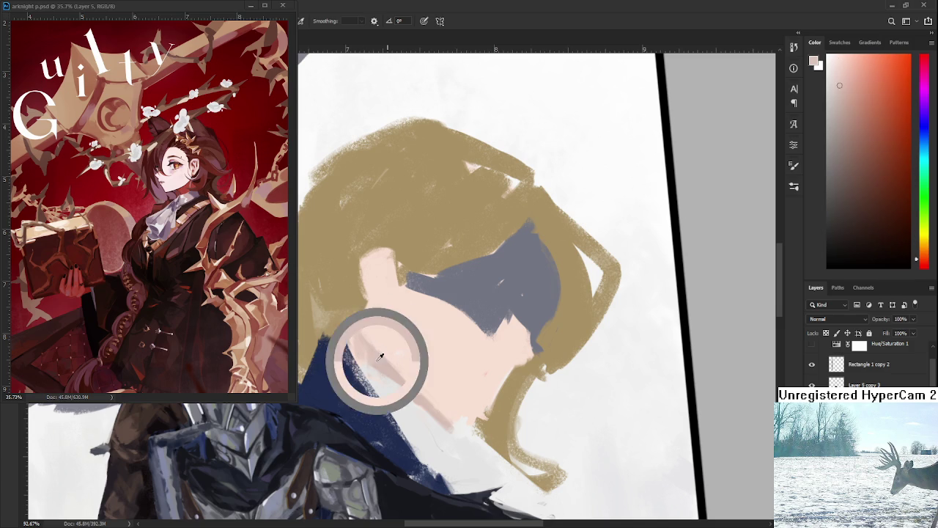
alt+click(390, 357)
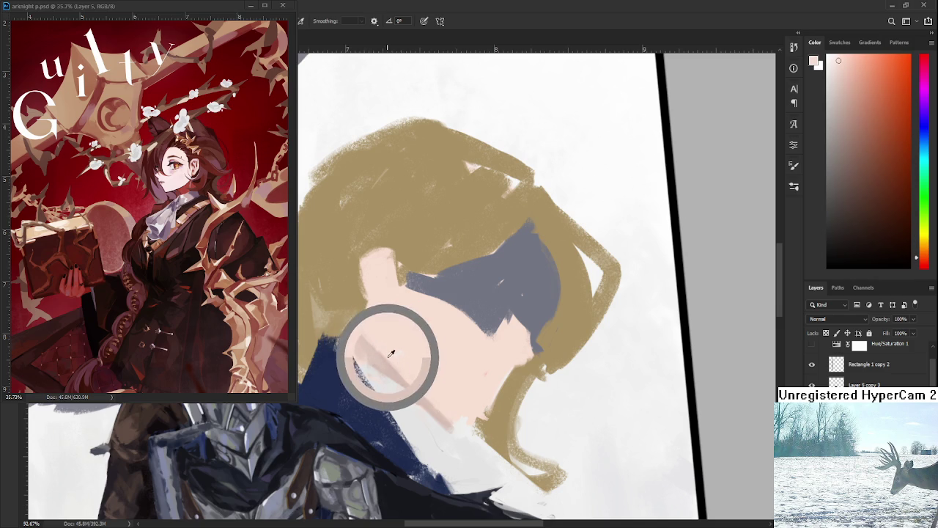
alt+click(433, 378)
drag(437, 396, 423, 396)
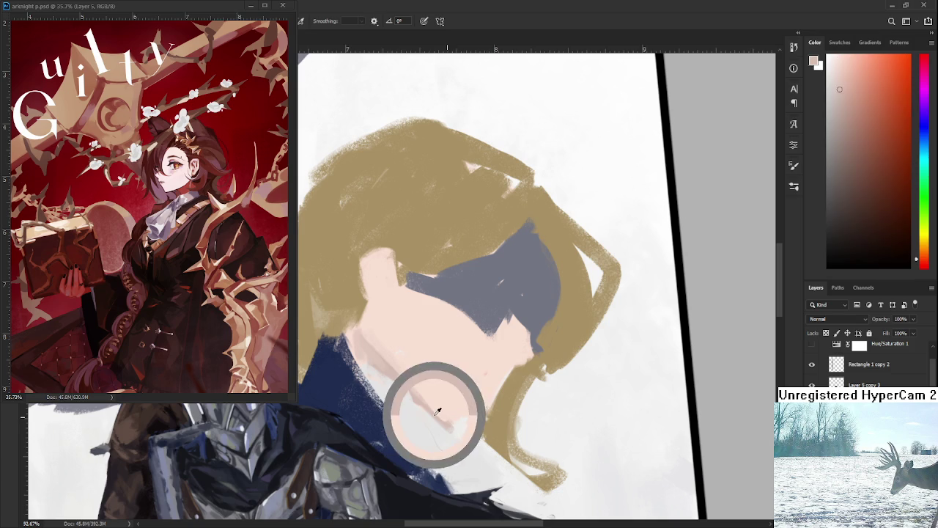
alt+click(400, 397)
alt+click(412, 387)
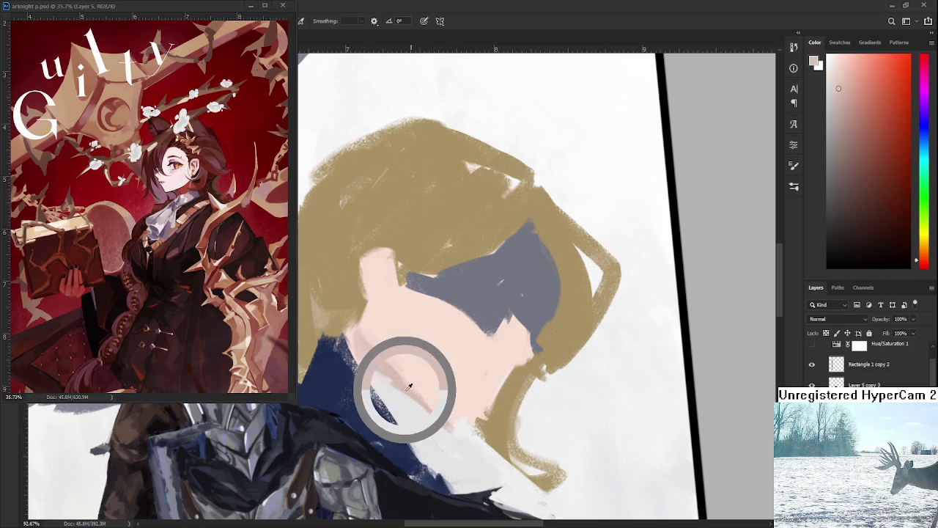
alt+click(442, 412)
alt+click(442, 403)
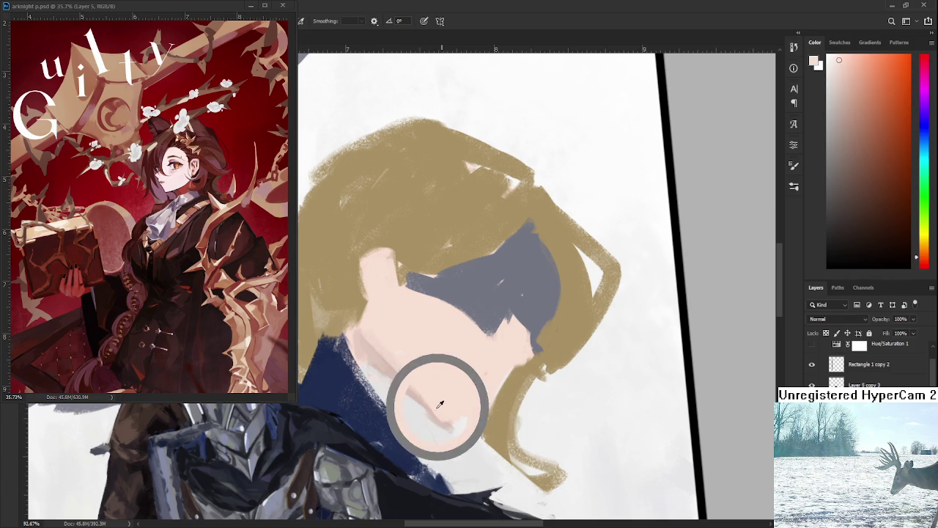
alt+click(434, 409)
alt+click(413, 394)
alt+click(419, 388)
Step: Move the painting up slightly in view and sample skin tones from the chin
drag(468, 392, 460, 357)
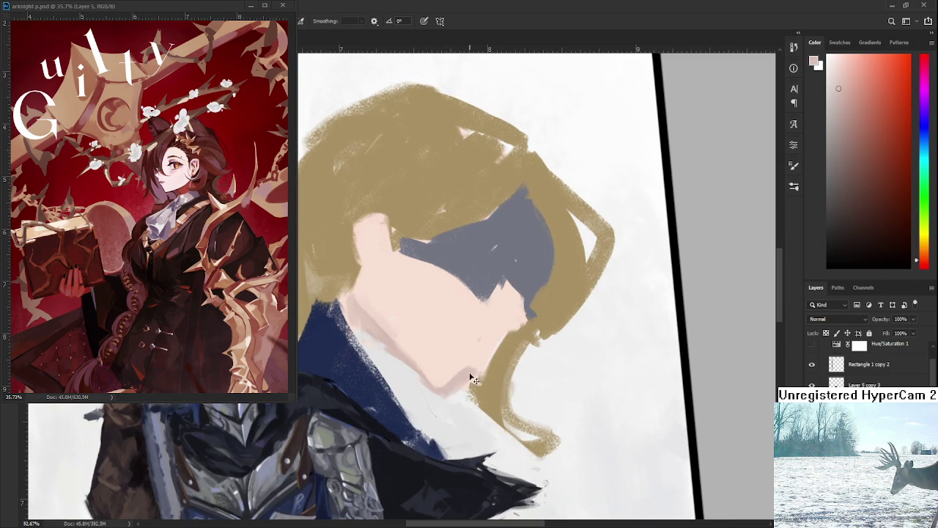
alt+click(448, 378)
alt+click(416, 360)
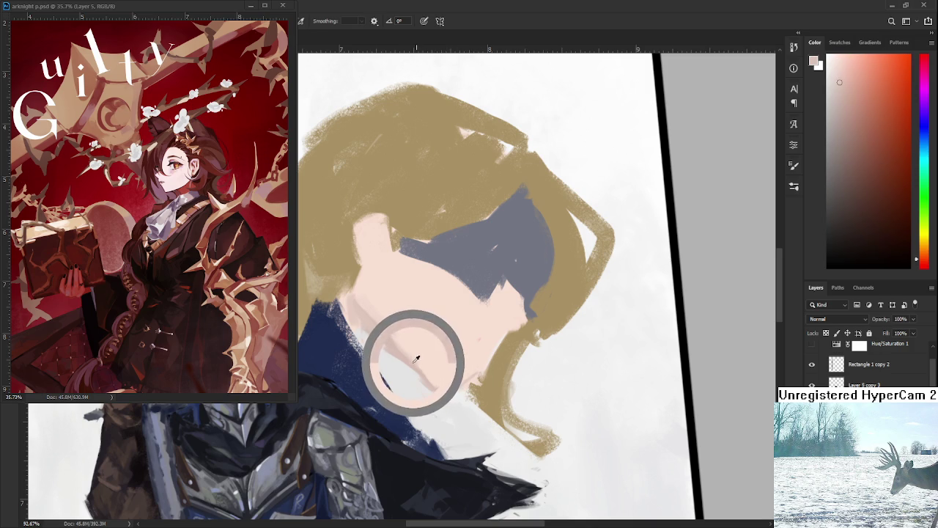
Step: On a zoomed, rotated view, smooth the chin edge with darker and lighter pink strokes
scroll(444, 359, up, 3)
drag(449, 381, 258, 218)
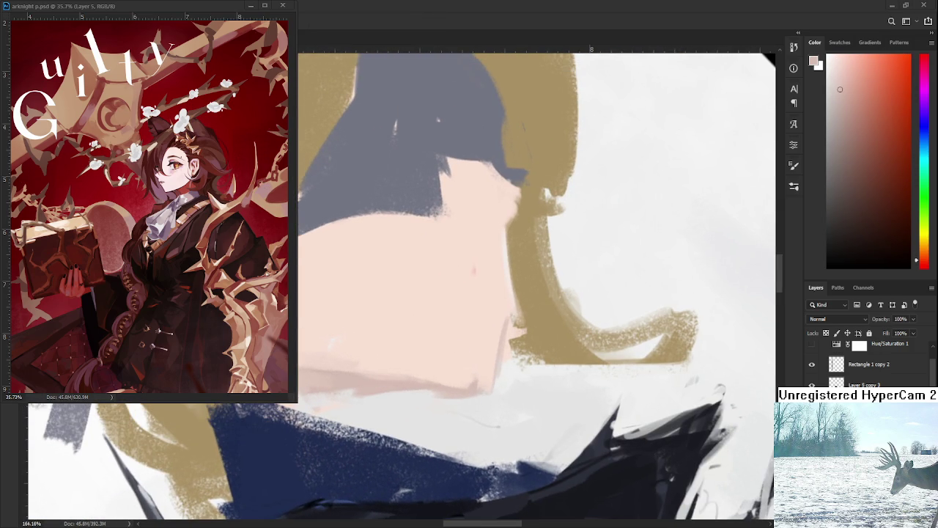
drag(491, 299, 463, 307)
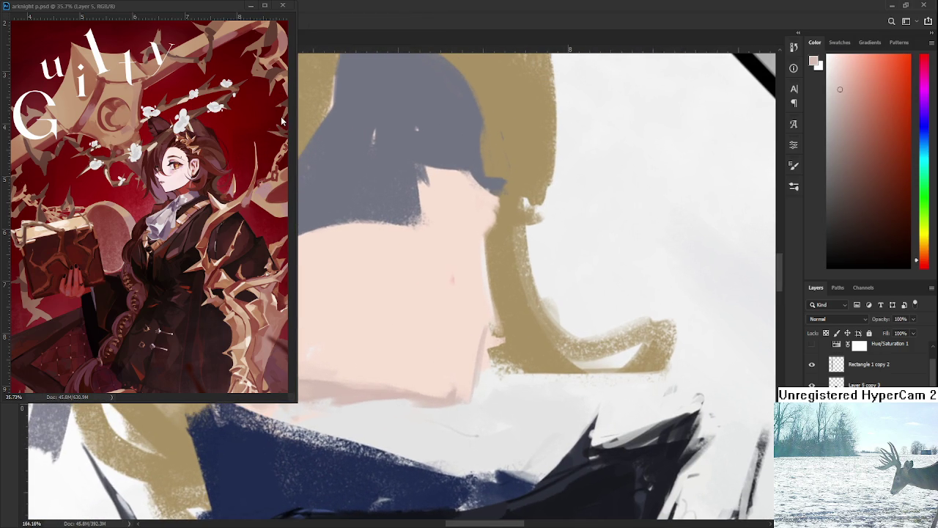
mouse_move(448, 385)
mouse_down()
mouse_move(410, 399)
mouse_move(420, 394)
mouse_up()
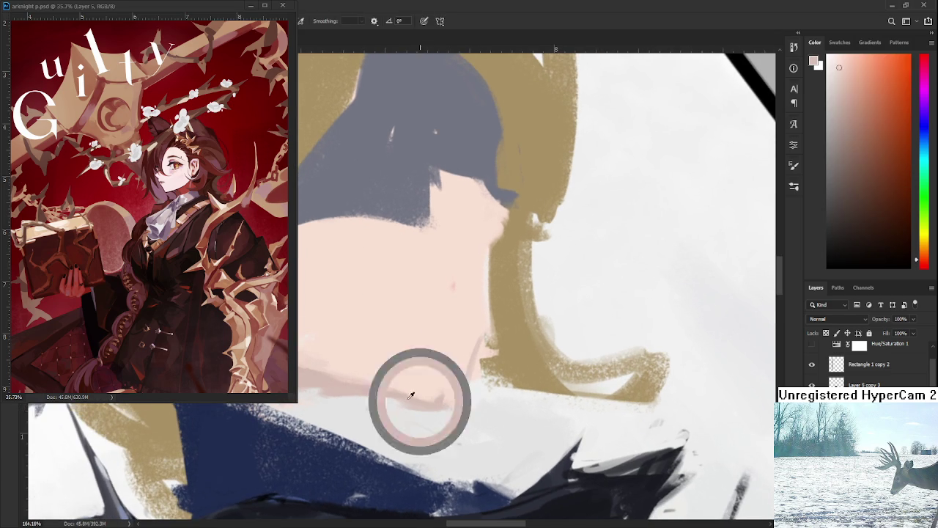
mouse_move(480, 342)
mouse_down()
mouse_move(473, 322)
mouse_move(466, 381)
mouse_move(470, 329)
mouse_up()
alt+click(472, 318)
alt+click(481, 331)
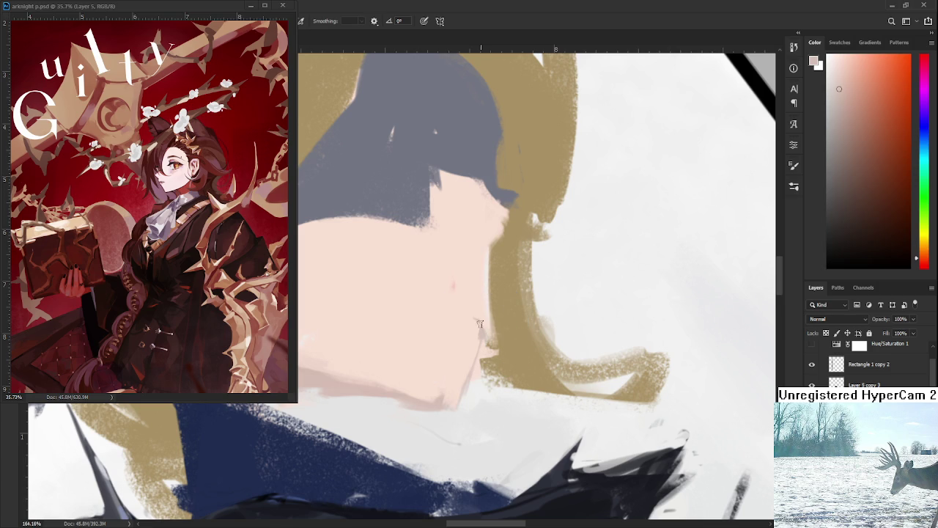
drag(482, 331, 475, 357)
drag(472, 308, 476, 307)
alt+click(484, 301)
alt+click(484, 329)
drag(488, 301, 482, 324)
Step: Lighten the chin edge with a tiny eraser, then resample face tones for painting
alt+click(475, 345)
key(e)
key(bracketleft)
key(bracketleft)
key(bracketleft)
key(bracketleft)
key(bracketleft)
key(bracketleft)
mouse_move(485, 350)
mouse_down()
mouse_move(489, 367)
mouse_move(482, 347)
mouse_up()
scroll(477, 364, up, 2)
key(b)
alt+click(468, 364)
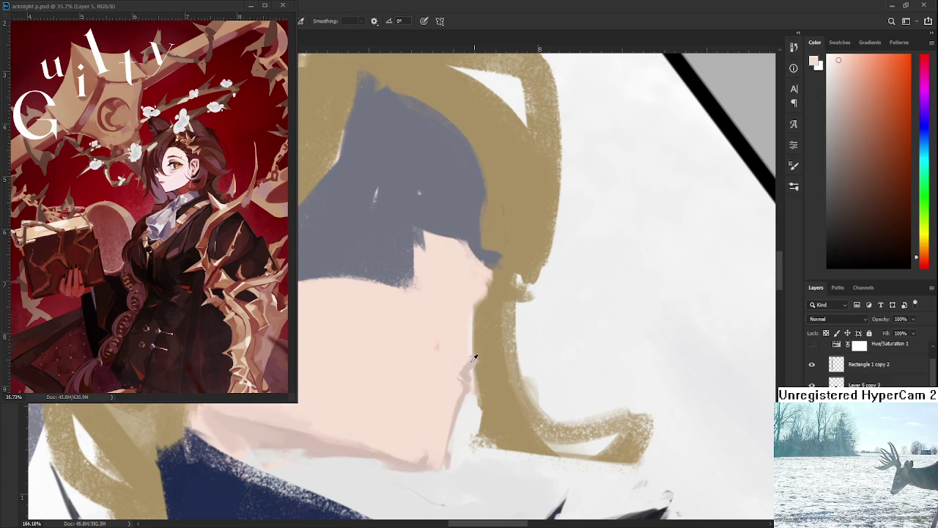
alt+click(467, 366)
key(e)
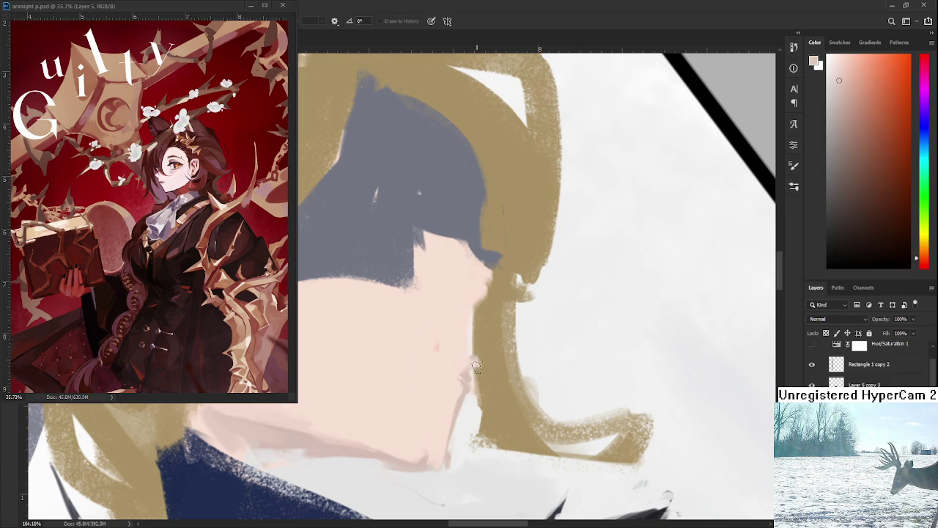
key(b)
alt+click(469, 362)
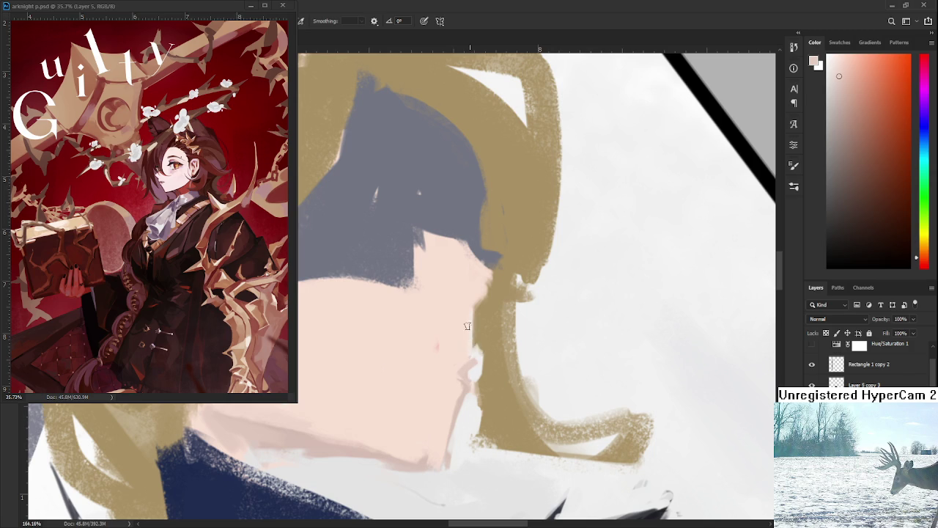
Step: Soften the nose ridge and profile in light pink, then add gold hair along the profile
alt+click(476, 363)
drag(466, 323, 475, 351)
alt+click(473, 358)
mouse_move(473, 329)
mouse_down()
mouse_move(500, 309)
mouse_move(476, 322)
mouse_move(485, 291)
mouse_move(454, 321)
mouse_up()
alt+click(441, 301)
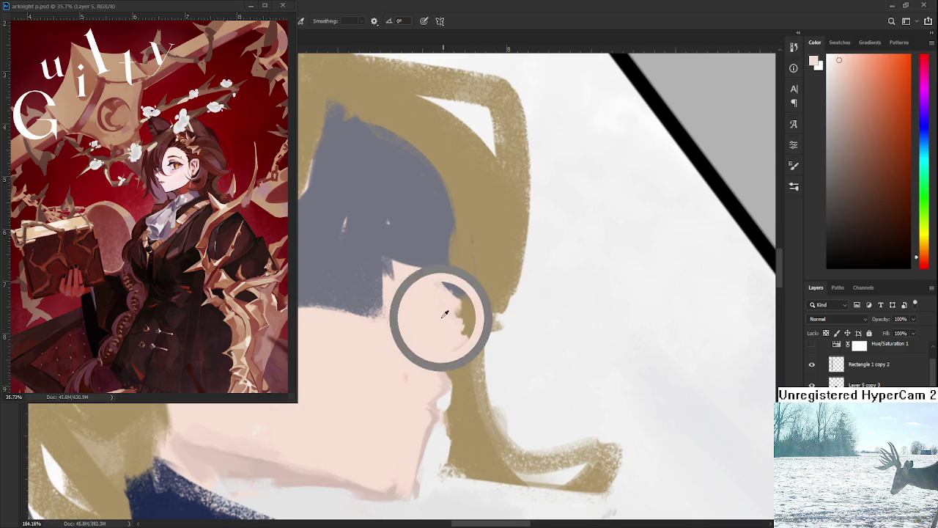
mouse_move(442, 282)
mouse_down()
mouse_move(468, 334)
mouse_move(439, 357)
mouse_up()
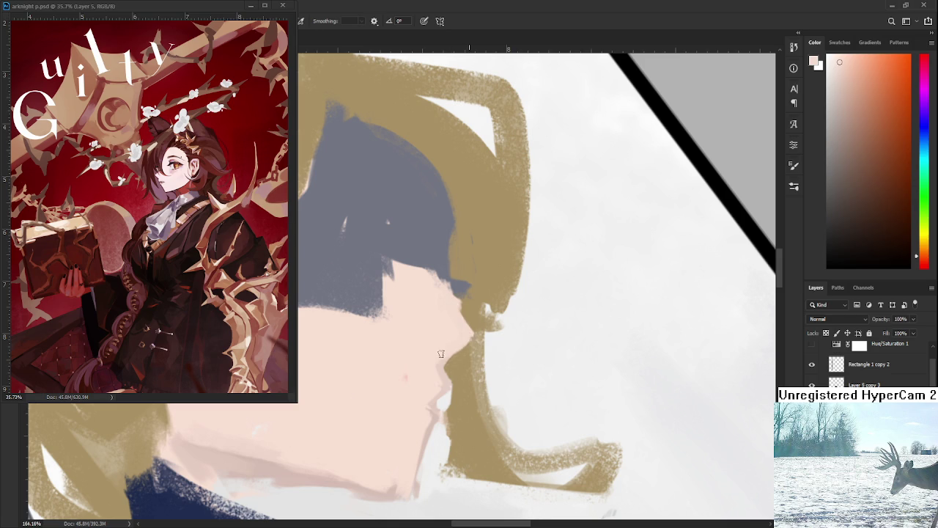
alt+click(472, 314)
mouse_move(472, 326)
mouse_down()
mouse_move(443, 276)
mouse_move(464, 350)
mouse_up()
scroll(470, 304, down, 5)
Step: Tilt the view about 30° and nudge the selected hair slightly up and left with Free Transform
key(r)
scroll(377, 314, up, 1)
scroll(377, 314, up, 1)
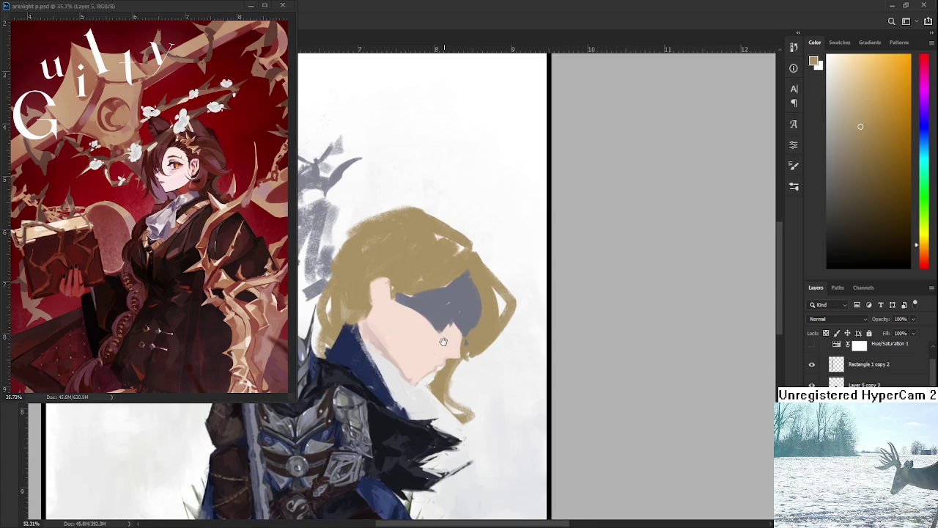
key(r)
mouse_move(425, 374)
mouse_down()
mouse_move(472, 347)
mouse_move(458, 369)
mouse_move(449, 441)
mouse_up()
key(ctrl+t)
drag(482, 414, 480, 417)
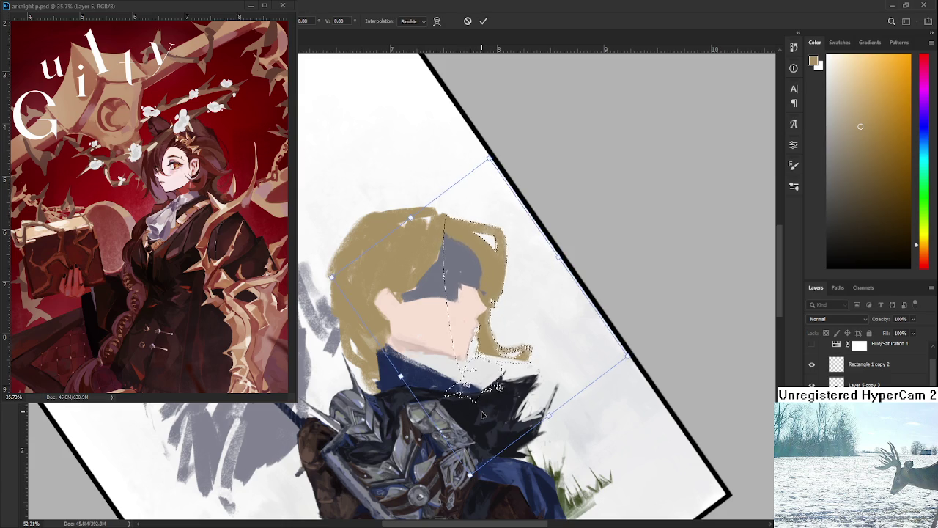
key(Return)
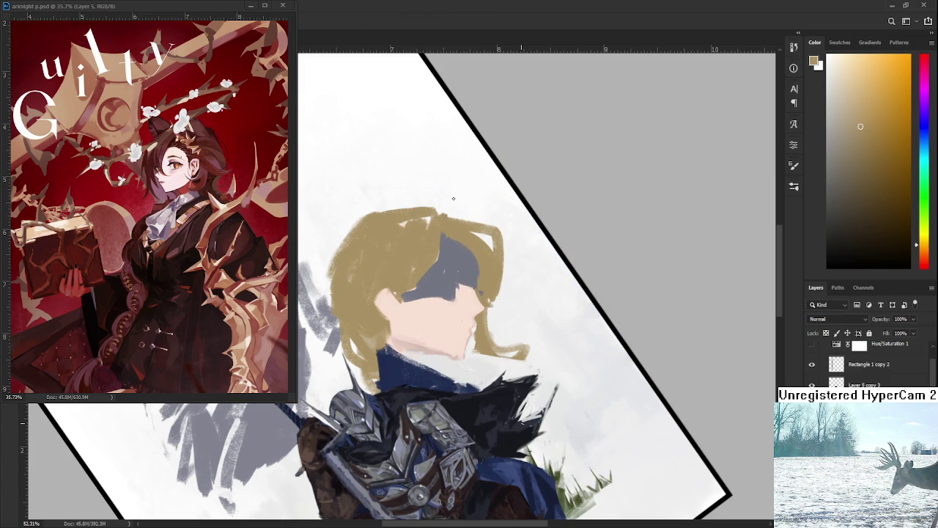
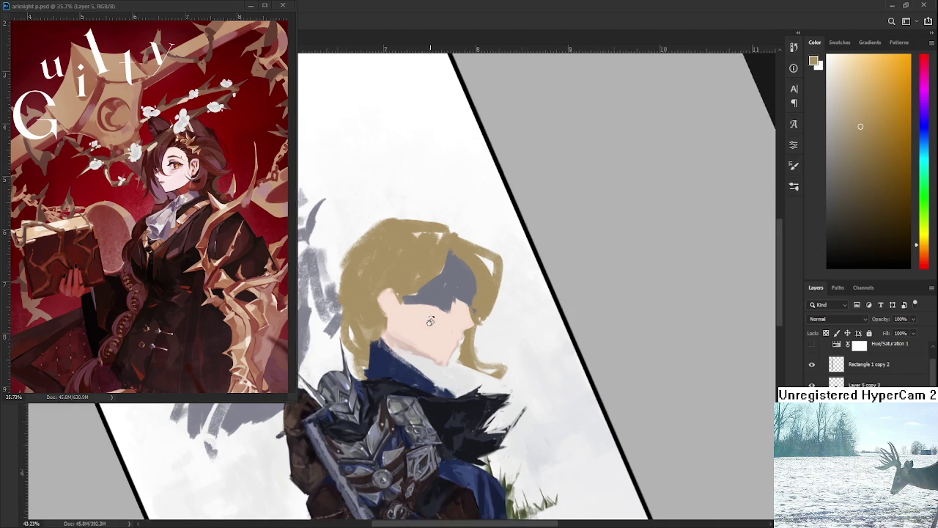
Step: Zoom in on the blindfolded face and tilt the canvas view to frame it
scroll(433, 326, up, 5)
drag(457, 404, 170, 433)
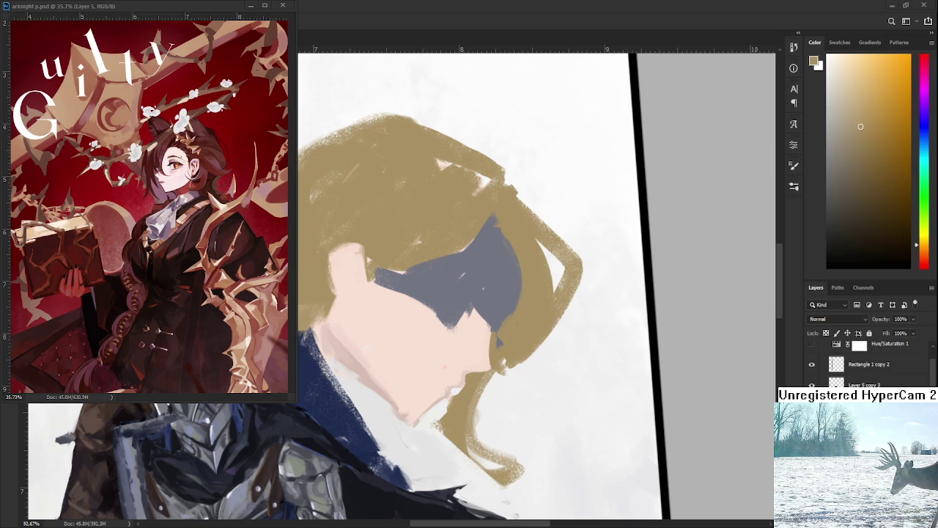
drag(451, 387, 482, 343)
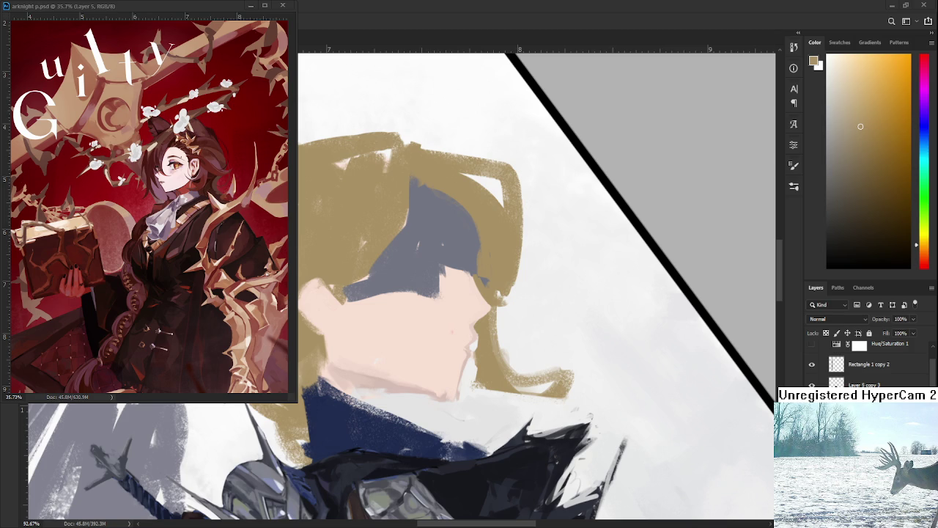
scroll(403, 373, up, 1)
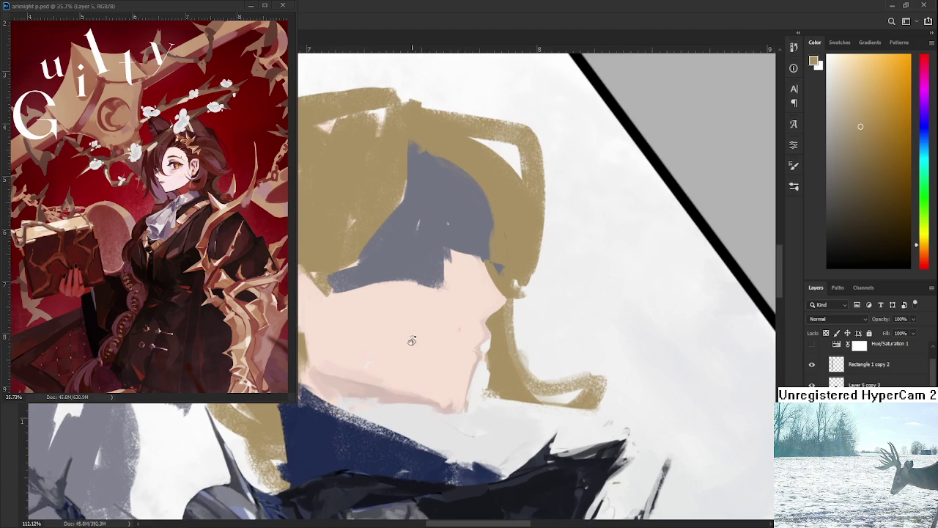
Step: Sample a lighter skin pink and repaint the chin's lower edge
alt+click(395, 392)
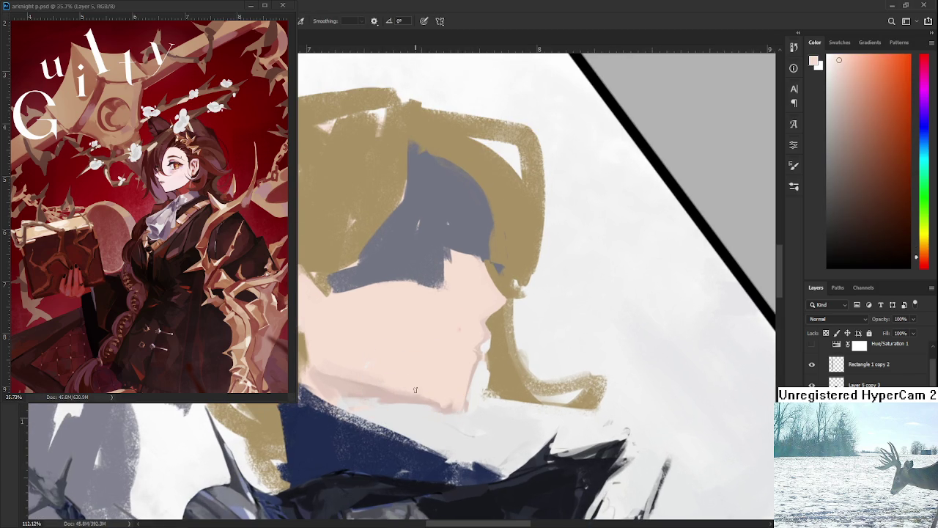
alt+click(424, 394)
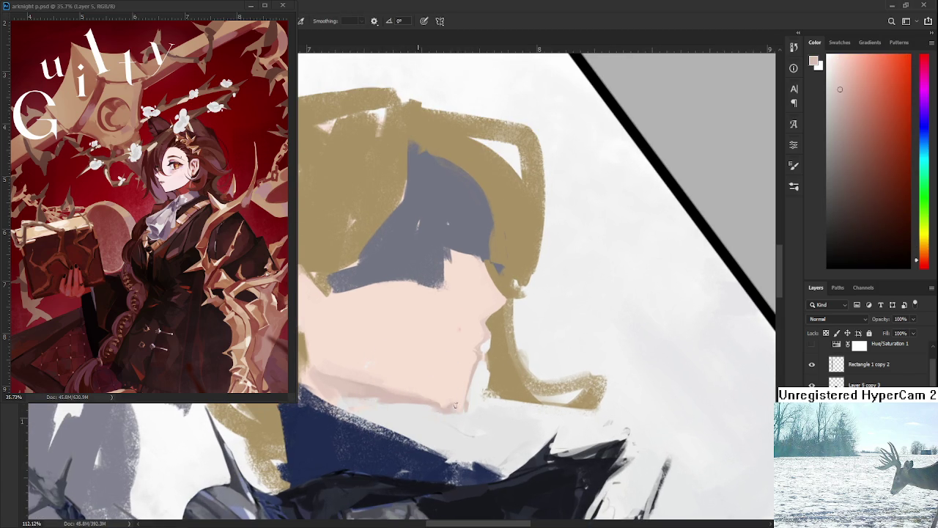
alt+click(428, 395)
alt+click(439, 400)
mouse_move(418, 397)
mouse_down()
mouse_move(460, 400)
mouse_move(419, 429)
mouse_up()
key(e)
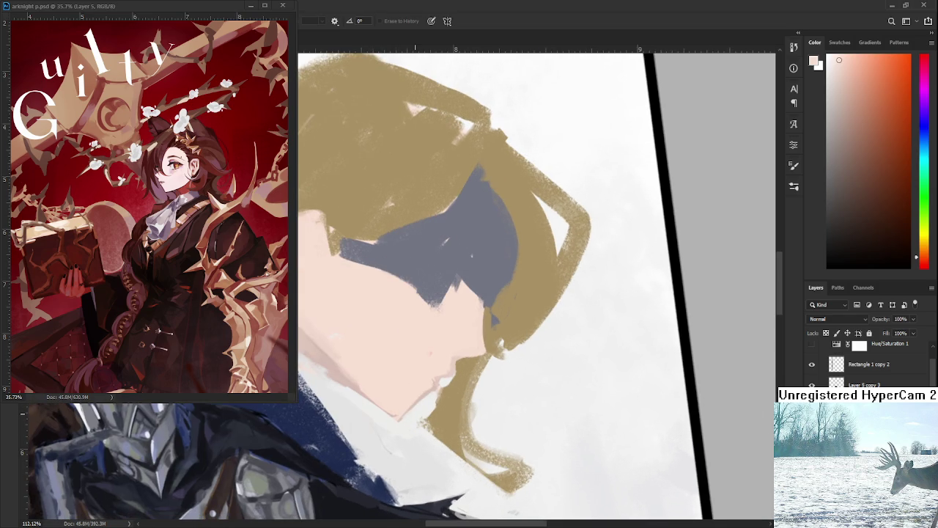
scroll(429, 389, down, 4)
drag(430, 384, 447, 373)
scroll(440, 378, up, 3)
Step: Add grey-blue brush strokes across the blindfold
key(b)
alt+click(436, 317)
mouse_move(448, 326)
mouse_down()
mouse_move(487, 349)
mouse_move(478, 311)
mouse_move(490, 341)
mouse_up()
alt+click(488, 343)
alt+click(483, 322)
Step: Paint tan hair strands across the left part of the blindfold
scroll(477, 301, up, 2)
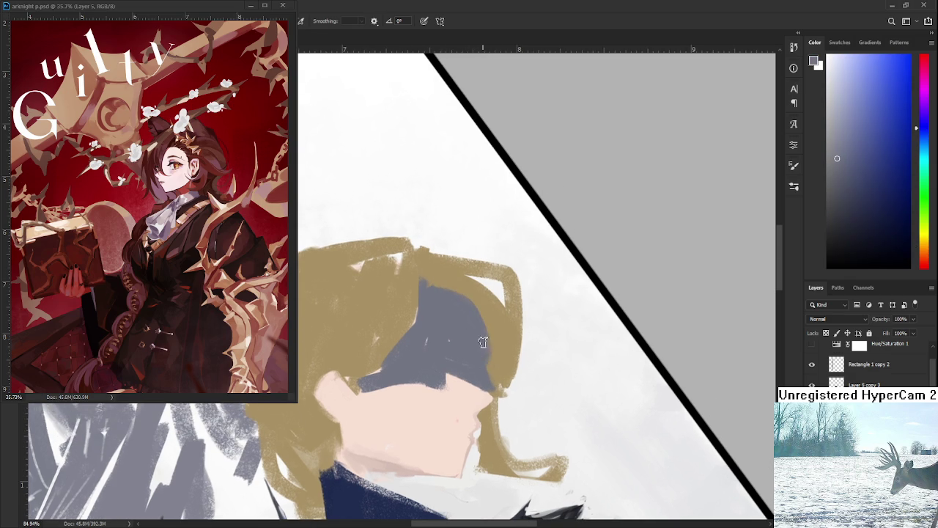
alt+click(495, 308)
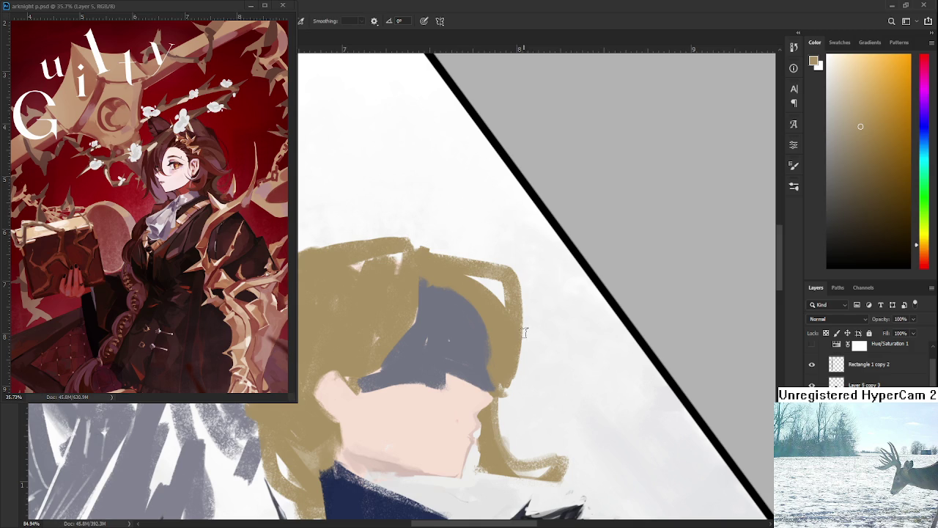
alt+click(418, 273)
drag(414, 289, 413, 300)
alt+click(428, 272)
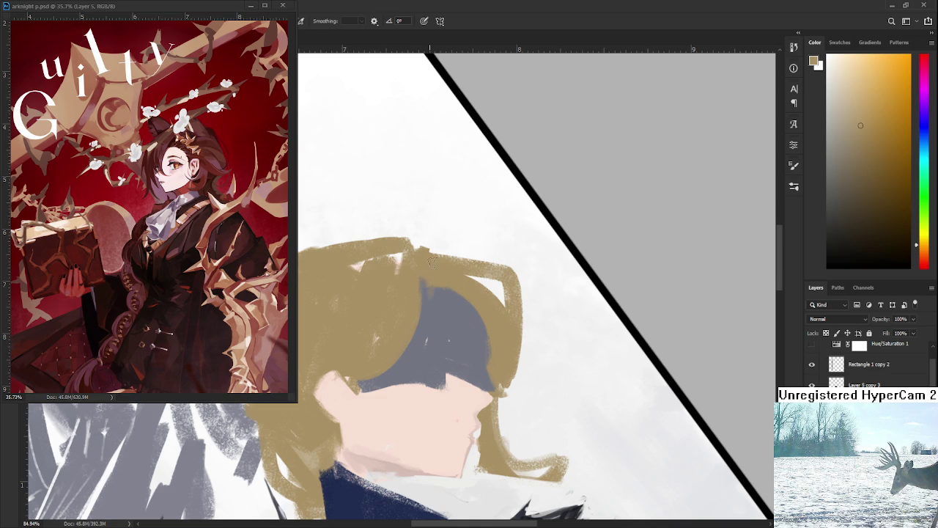
alt+click(432, 331)
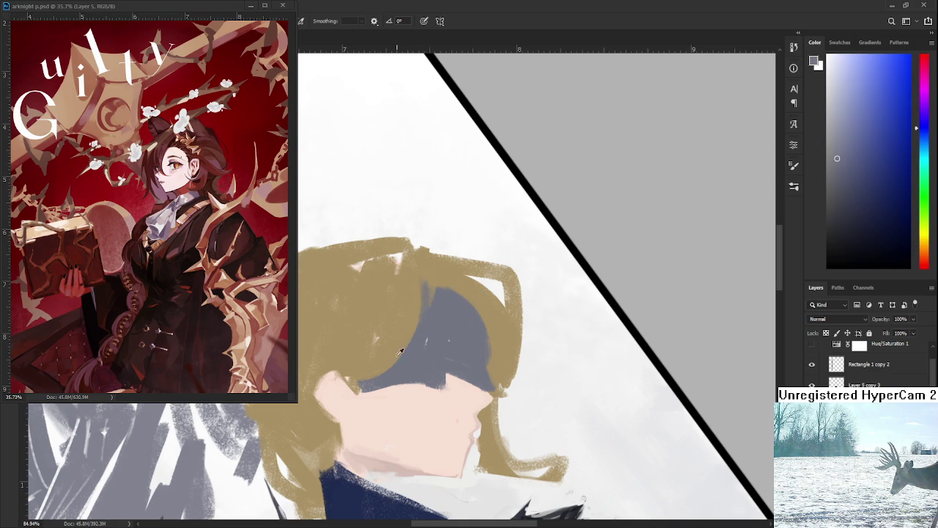
alt+click(425, 287)
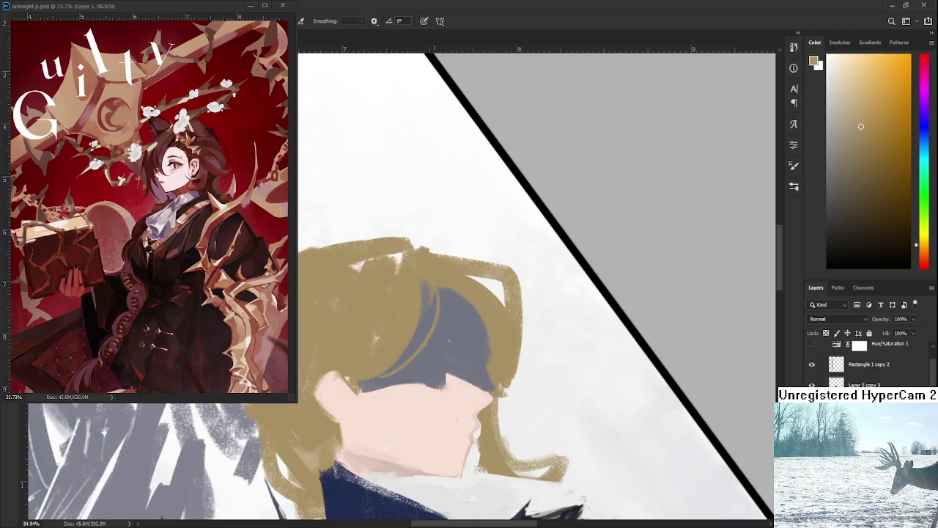
drag(439, 289, 425, 343)
Step: Repaint the blindfold's right end in blue-grey with a sharper edge and lighter tip
scroll(446, 286, down, 2)
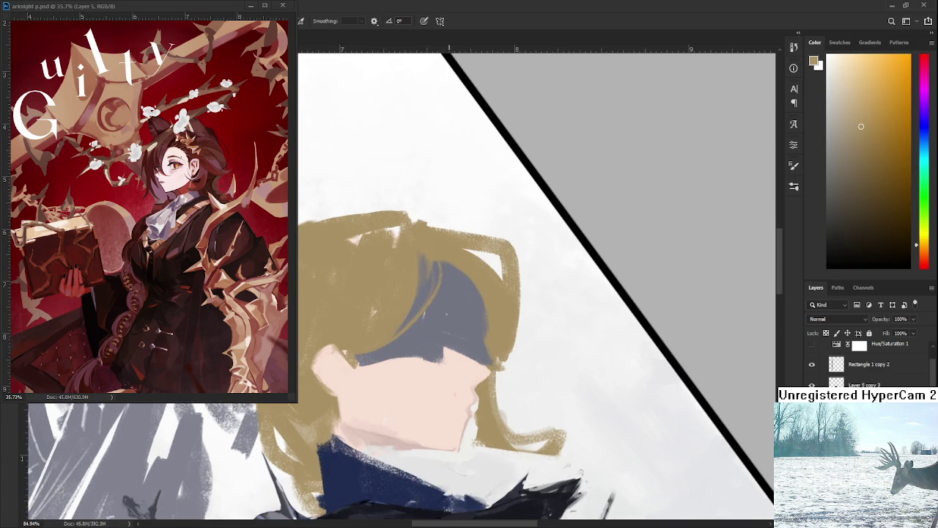
scroll(453, 276, down, 3)
scroll(447, 263, up, 1)
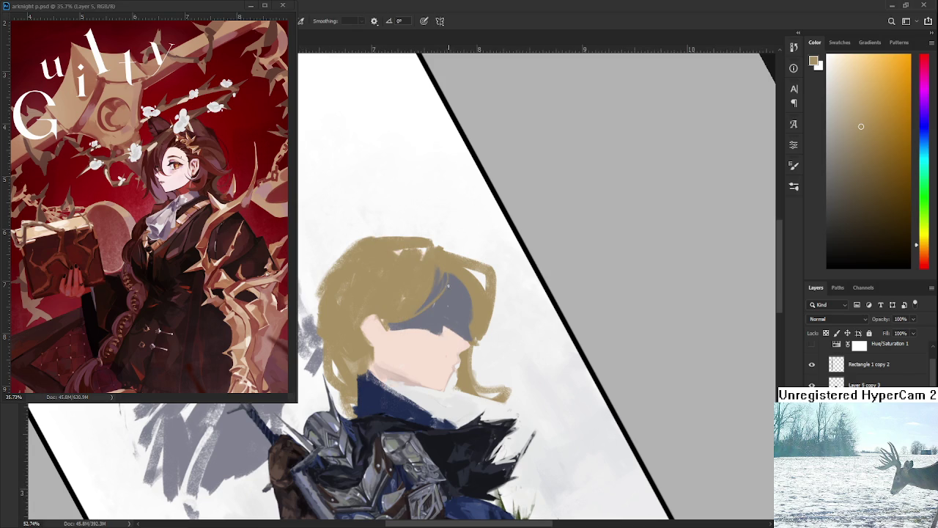
drag(461, 287, 466, 321)
drag(466, 287, 467, 322)
drag(467, 289, 469, 331)
mouse_move(463, 289)
mouse_down()
mouse_move(472, 315)
mouse_move(534, 359)
mouse_up()
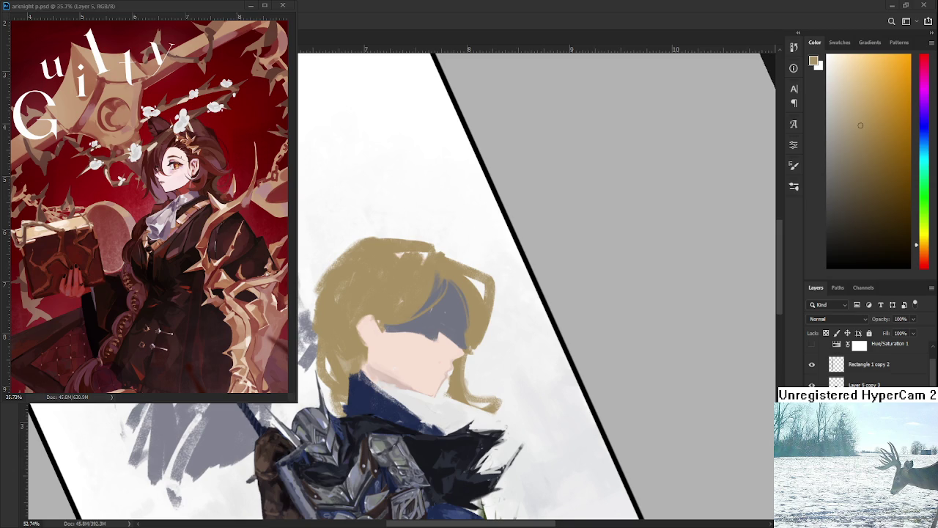
Step: Brush a lighter blue-grey highlight across the blindfold band
scroll(430, 404, up, 2)
scroll(430, 404, up, 2)
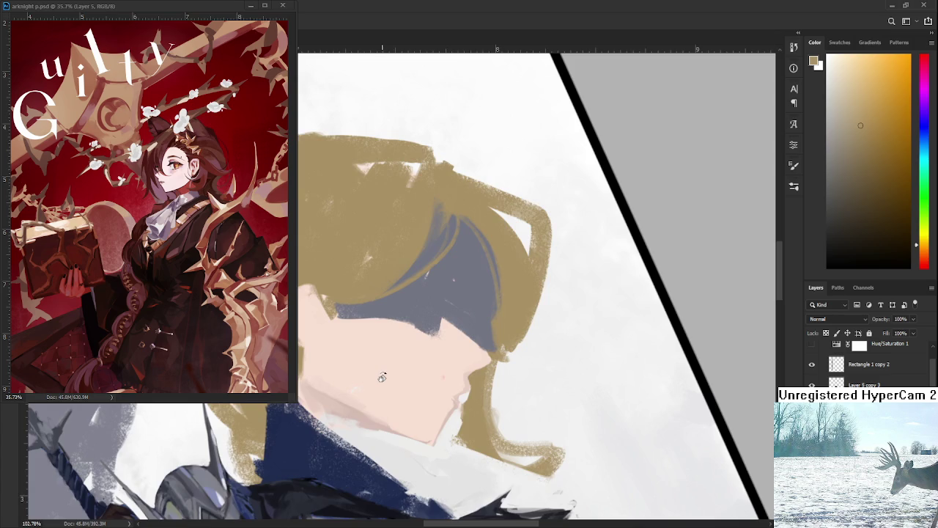
scroll(515, 351, up, 2)
alt+click(519, 312)
drag(513, 314, 476, 327)
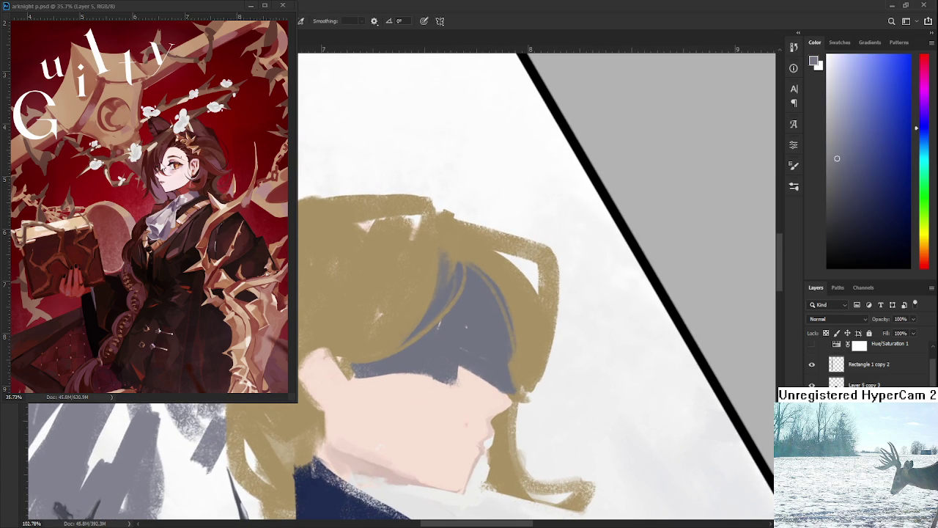
scroll(414, 393, down, 2)
scroll(414, 393, down, 2)
scroll(414, 393, up, 3)
alt+click(323, 359)
scroll(330, 396, down, 1)
drag(380, 286, 365, 315)
mouse_move(456, 303)
mouse_down()
mouse_move(489, 294)
mouse_move(448, 290)
mouse_move(484, 316)
mouse_move(458, 261)
mouse_move(488, 304)
mouse_move(479, 316)
mouse_move(494, 273)
mouse_up()
alt+click(447, 305)
Step: Paint a thin grey-green stripe and a dark line along the band's lower edge
drag(283, 439, 286, 469)
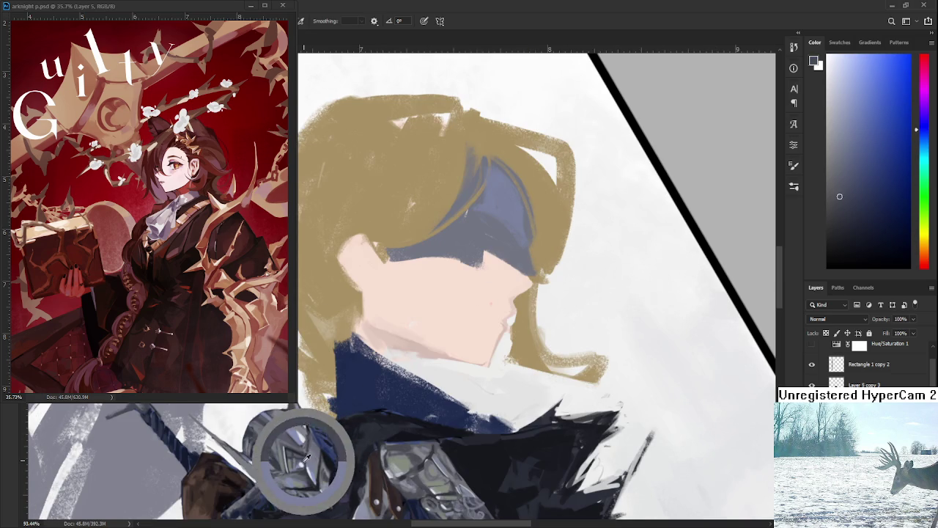
mouse_move(484, 222)
mouse_down()
mouse_move(440, 304)
mouse_move(472, 328)
mouse_up()
alt+click(473, 328)
mouse_move(395, 422)
mouse_down()
mouse_move(440, 297)
mouse_move(380, 381)
mouse_up()
alt+click(311, 439)
mouse_move(370, 290)
mouse_down()
mouse_move(456, 315)
mouse_move(411, 308)
mouse_move(433, 258)
mouse_up()
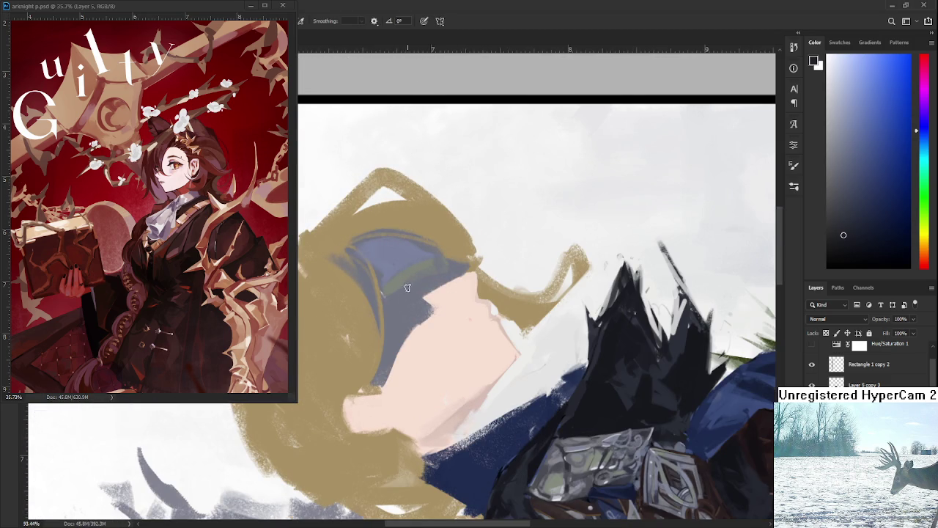
Step: Redraw a thin dark line under the blindfold using the armour's dark colour
drag(381, 301, 458, 263)
key(ctrl+z)
alt+click(565, 450)
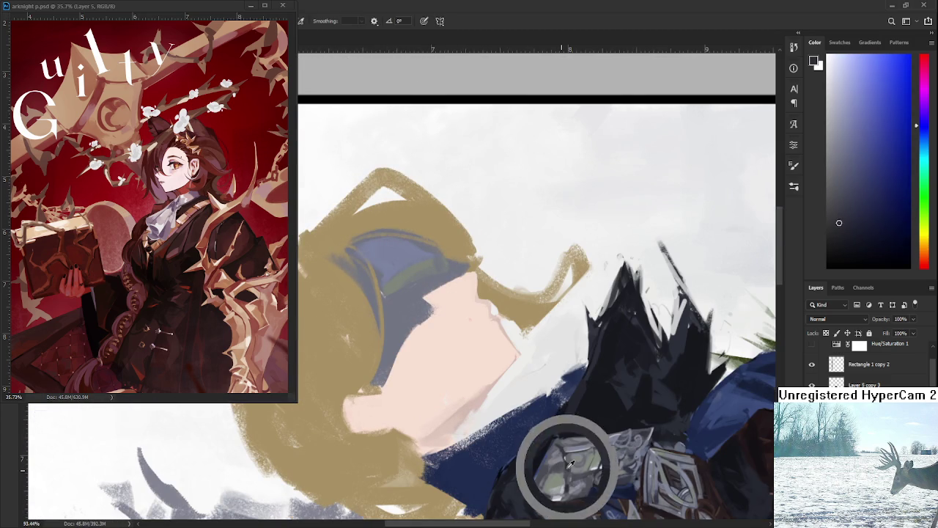
drag(379, 302, 450, 263)
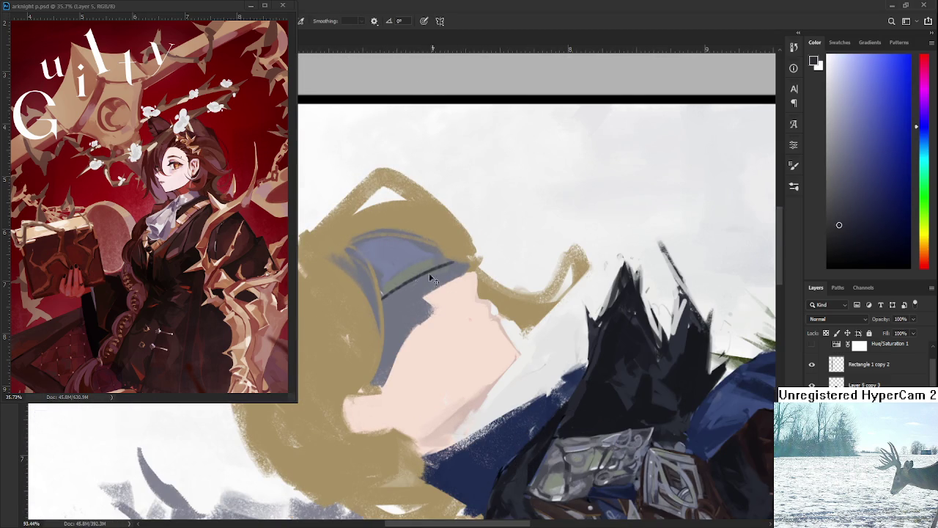
alt+click(399, 293)
drag(399, 294, 402, 323)
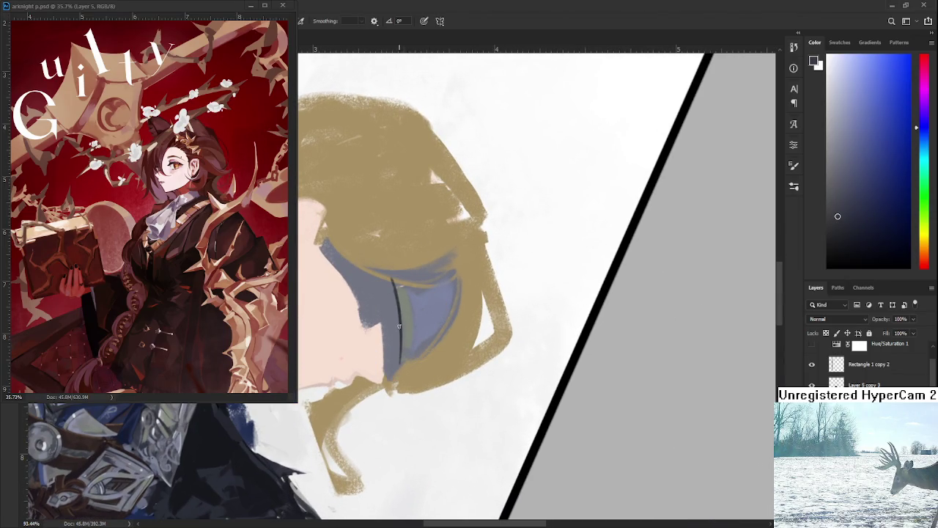
drag(402, 322, 356, 448)
Step: Re-angle the view around the face and sample tones at the eye line
alt+click(303, 452)
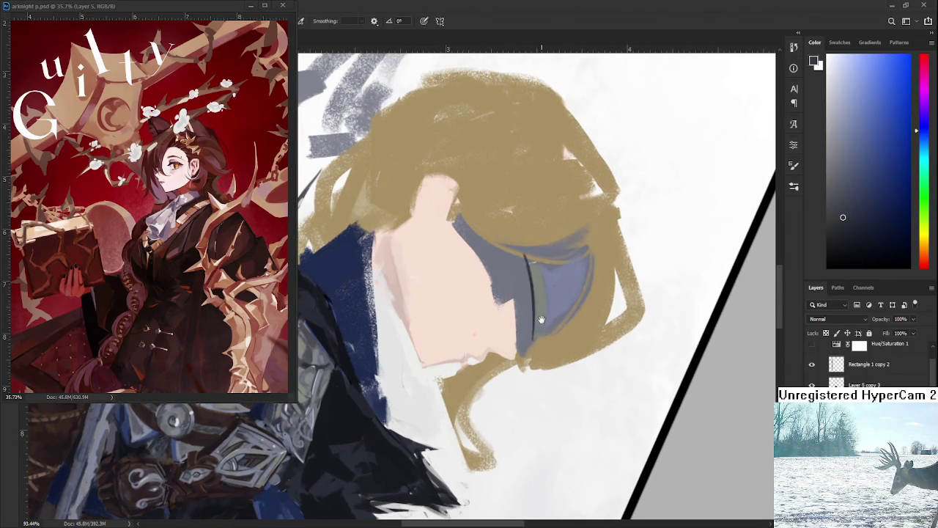
drag(540, 323, 475, 328)
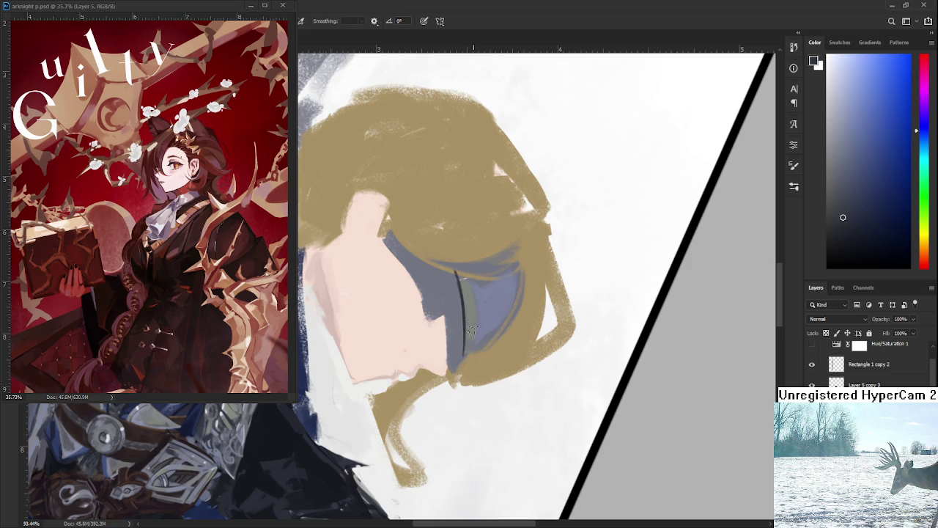
alt+click(469, 340)
alt+click(470, 339)
alt+click(478, 328)
drag(478, 328, 435, 342)
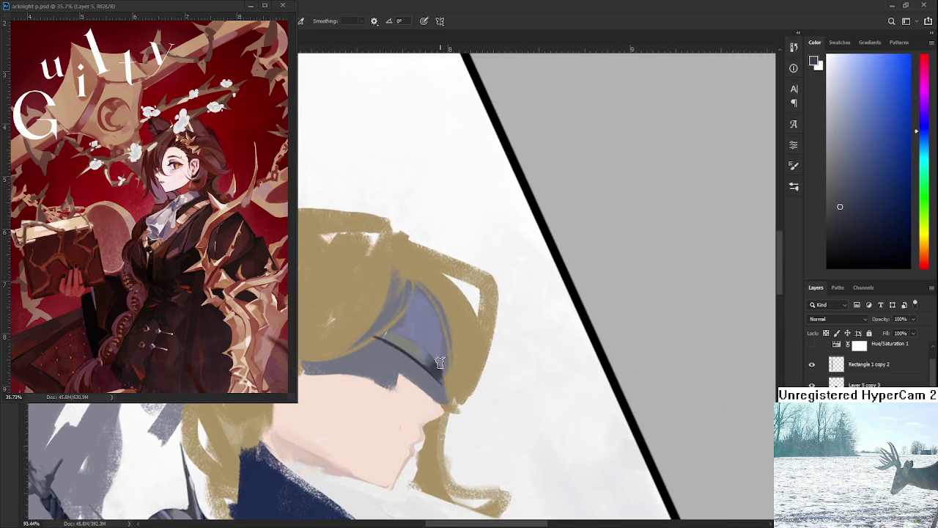
alt+click(436, 331)
alt+click(431, 330)
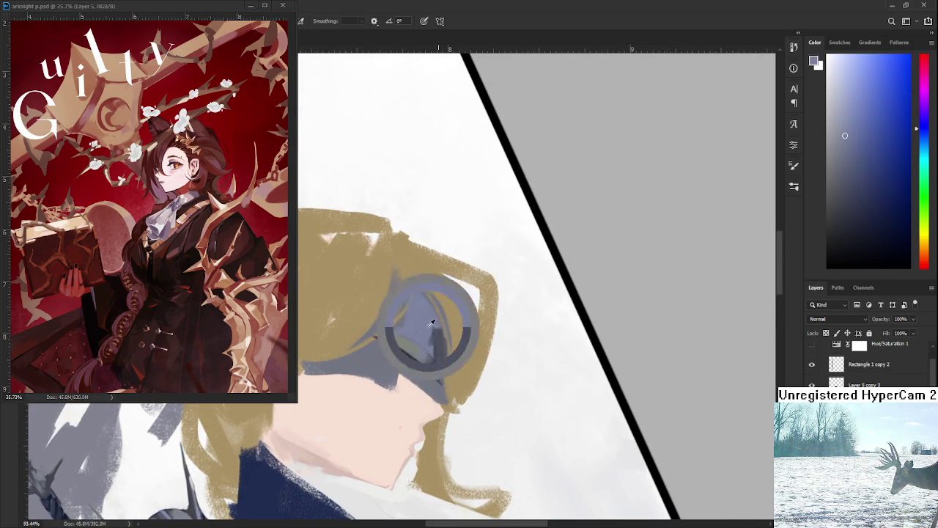
alt+click(442, 347)
Step: Paint darker blue-grey shading over the visor
mouse_move(441, 348)
mouse_down()
mouse_move(476, 322)
mouse_move(425, 333)
mouse_up()
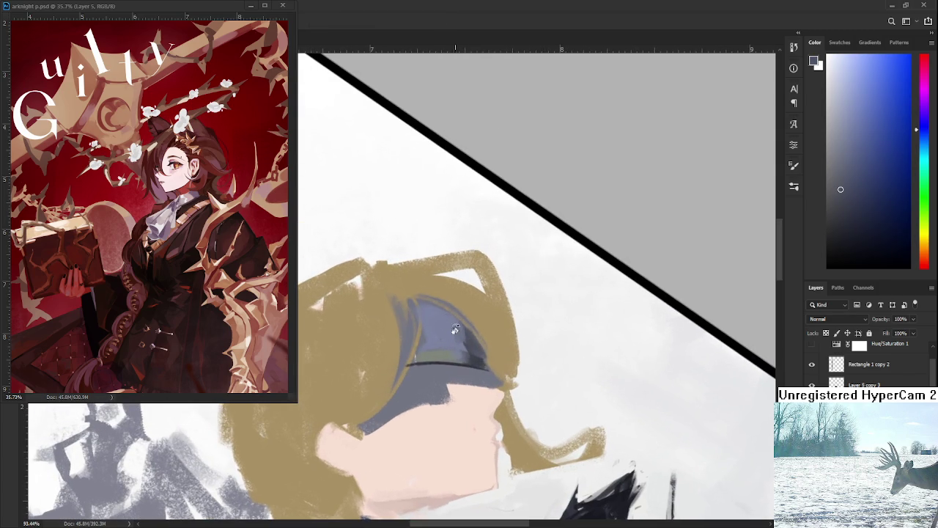
alt+click(434, 330)
alt+click(444, 328)
alt+click(448, 321)
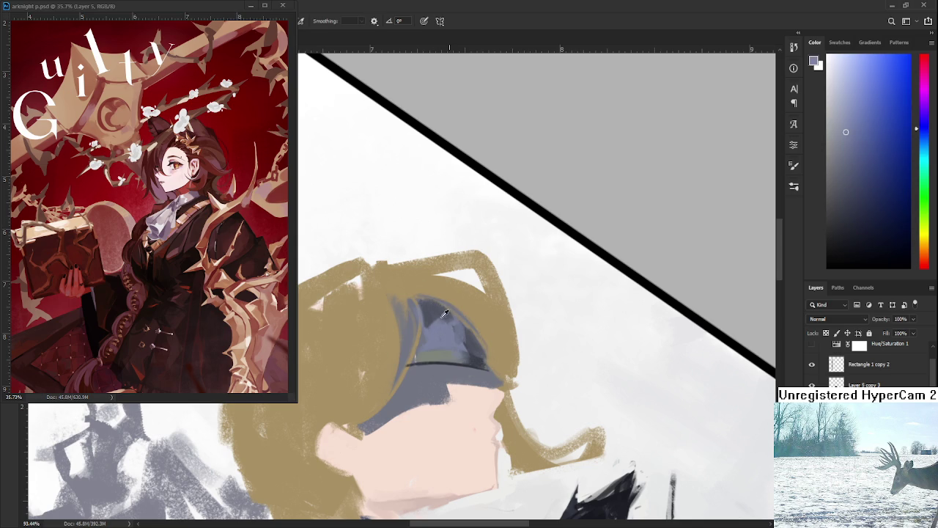
alt+click(437, 308)
mouse_move(432, 312)
mouse_down()
mouse_move(429, 334)
mouse_move(469, 346)
mouse_move(427, 325)
mouse_move(461, 331)
mouse_move(426, 328)
mouse_move(441, 272)
mouse_up()
Step: Rotate the canvas and add a small dark mark at the visor tip
key(r)
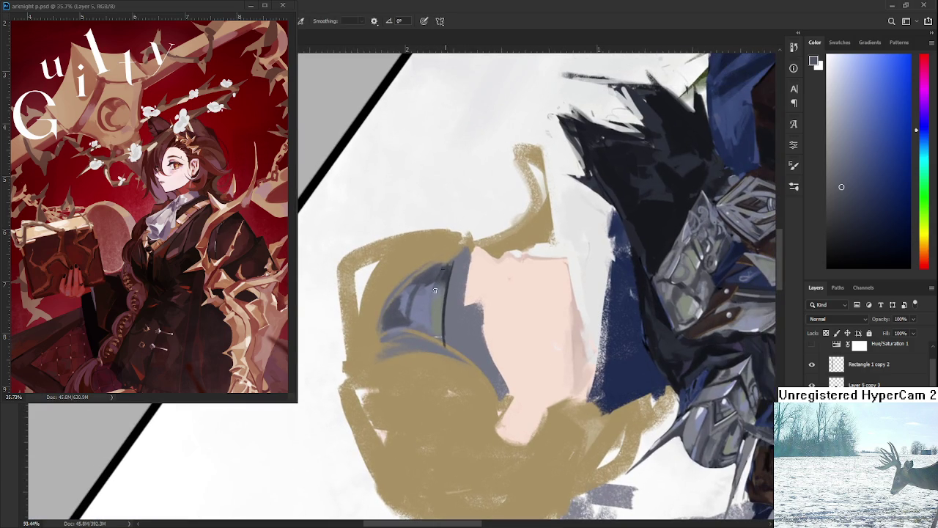
alt+click(434, 289)
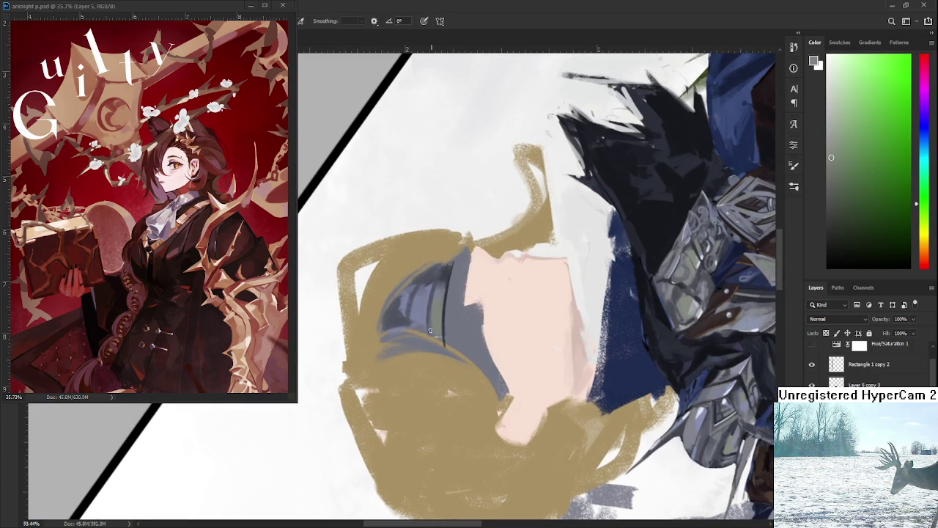
key(r)
mouse_move(430, 323)
mouse_down()
mouse_move(404, 353)
mouse_move(444, 315)
mouse_move(422, 340)
mouse_move(410, 323)
mouse_move(436, 370)
mouse_move(430, 345)
mouse_up()
alt+click(444, 327)
alt+click(432, 376)
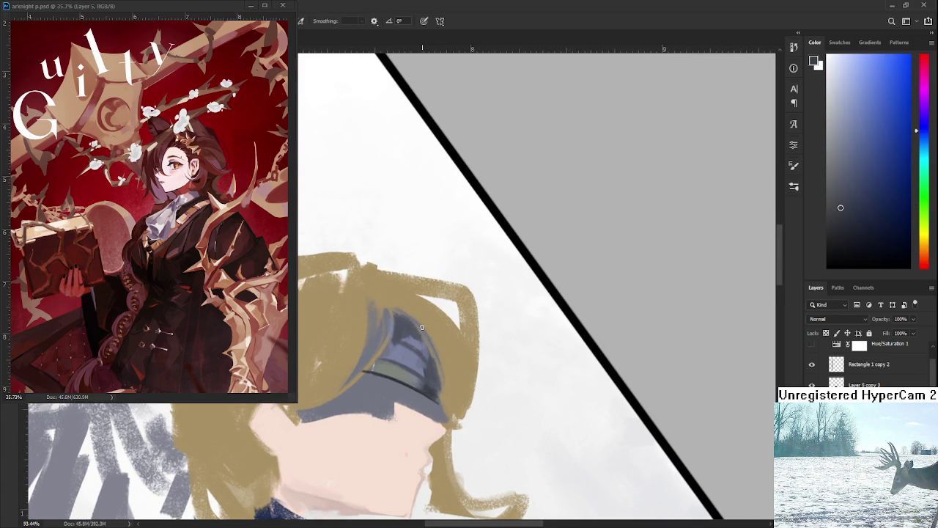
alt+click(433, 323)
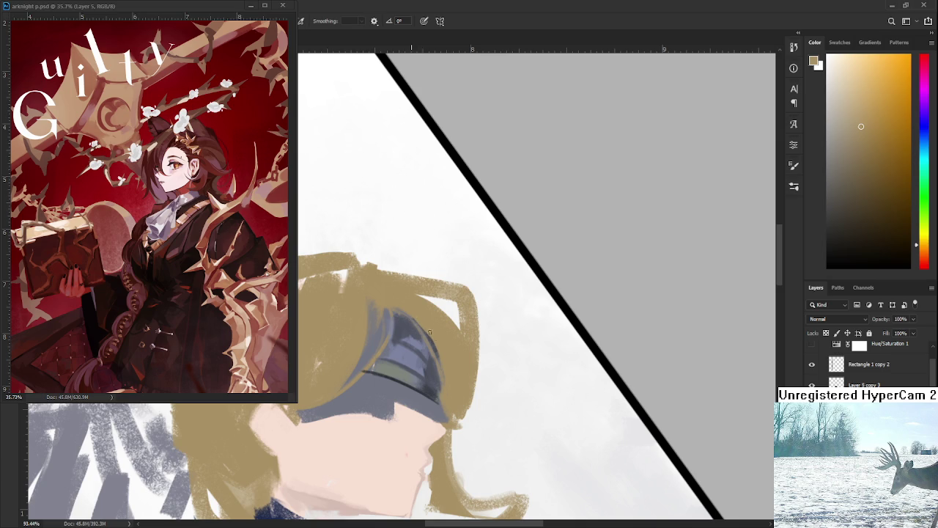
drag(441, 364, 439, 344)
alt+click(439, 346)
mouse_move(444, 388)
mouse_down()
mouse_move(438, 374)
mouse_move(443, 386)
mouse_up()
alt+click(428, 374)
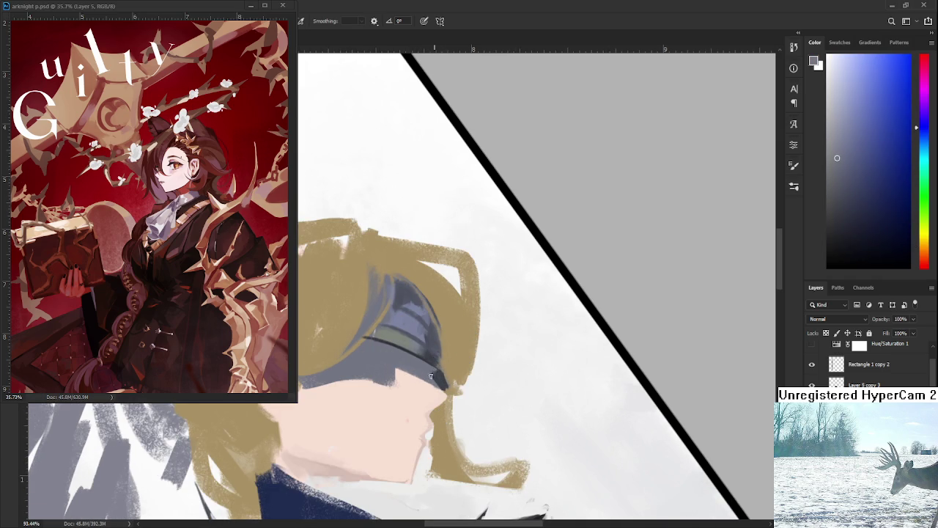
alt+click(440, 380)
alt+click(450, 374)
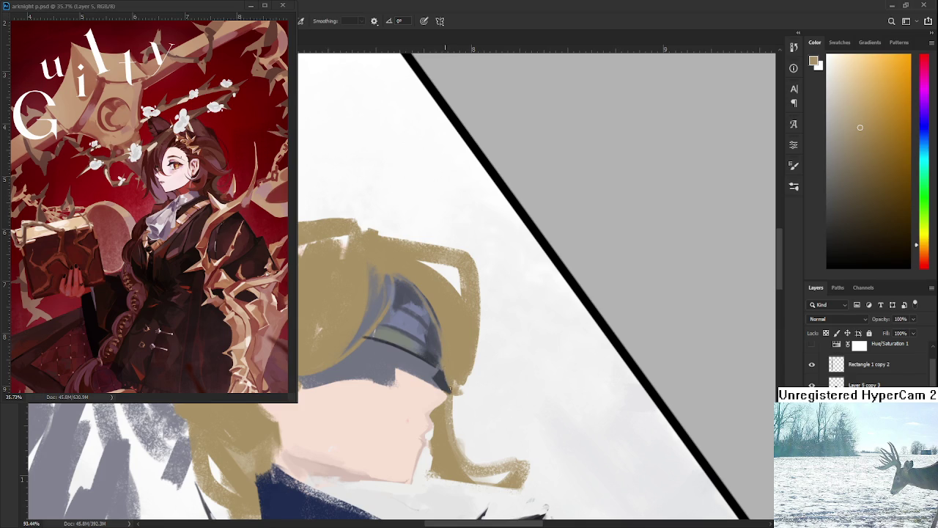
Step: Paint grey-blue lines along the visor's lower edge over its dark lines
key(r)
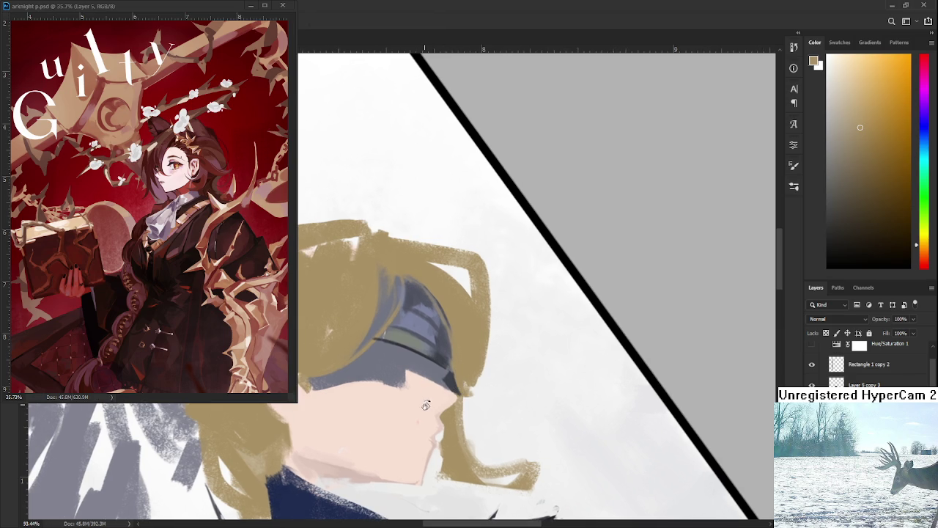
drag(454, 392, 444, 288)
alt+click(444, 288)
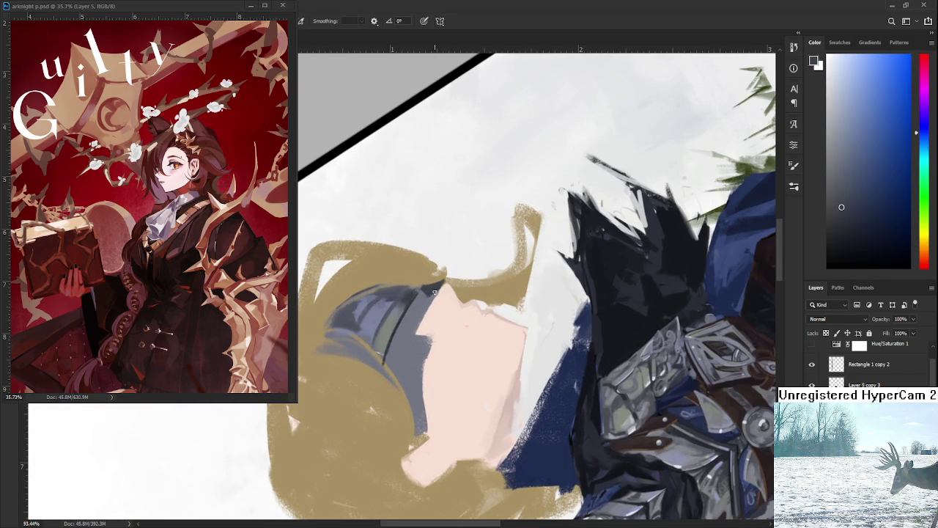
shift+click(437, 289)
drag(436, 304, 402, 365)
alt+click(408, 329)
alt+click(409, 294)
drag(424, 295, 398, 330)
Step: Rotate the view back to recentre the face and sample a darker visor colour
alt+click(400, 328)
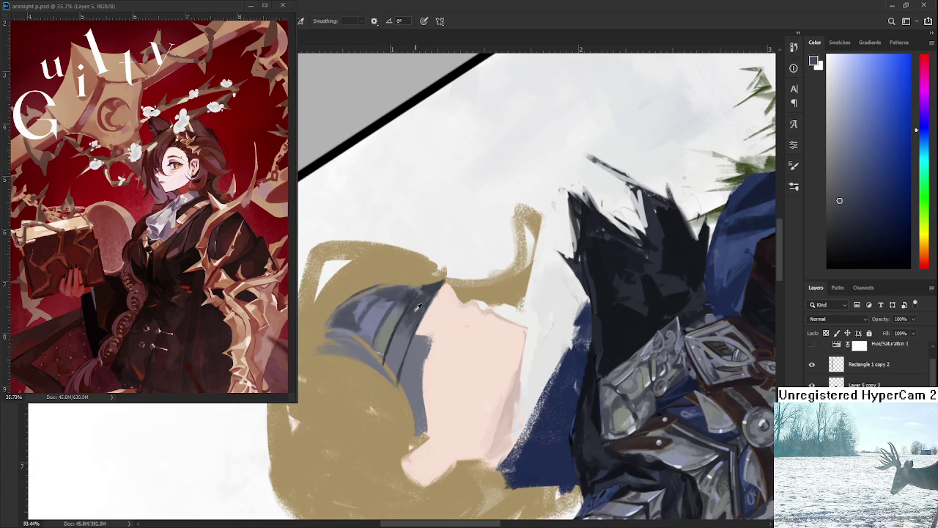
alt+click(399, 329)
drag(408, 337, 428, 353)
alt+click(410, 354)
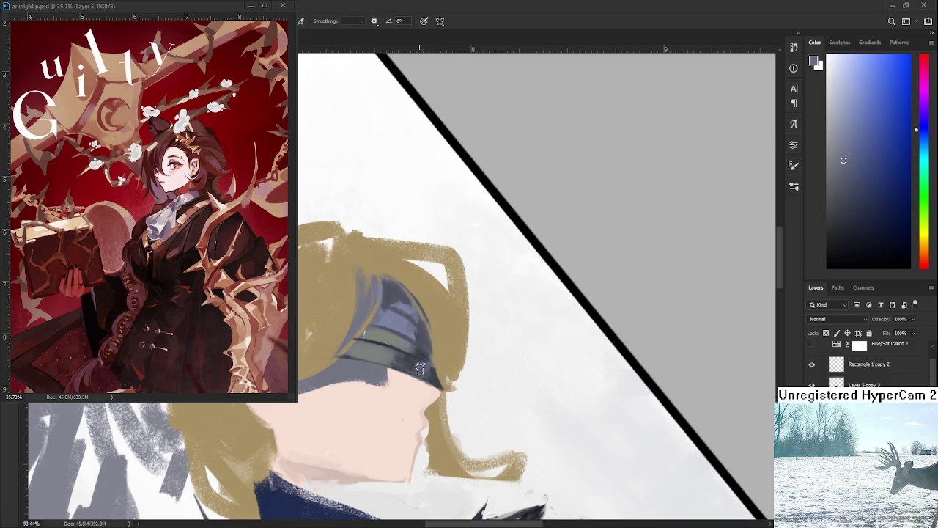
mouse_move(421, 372)
mouse_down()
mouse_move(496, 335)
mouse_move(399, 382)
mouse_up()
alt+click(454, 326)
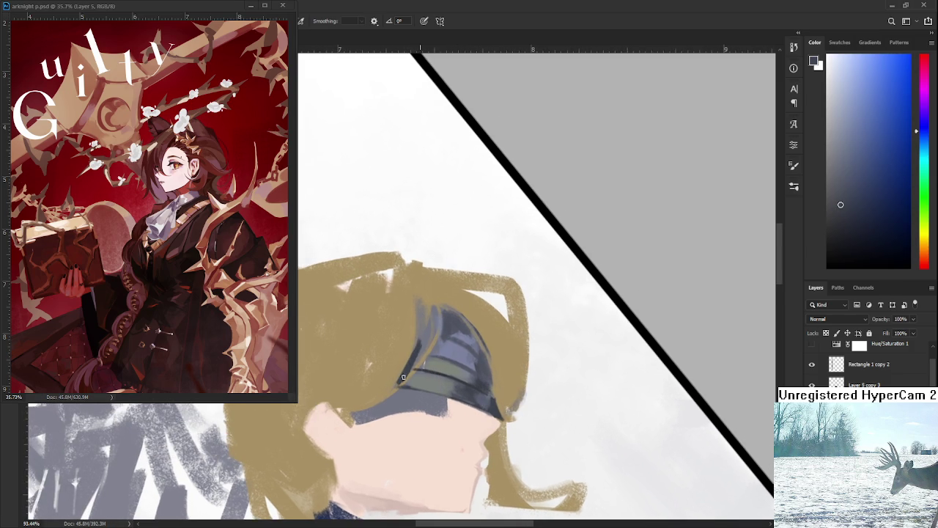
Step: Extend the visor upward into the hair with dark blue-grey strokes
alt+click(430, 345)
alt+click(427, 356)
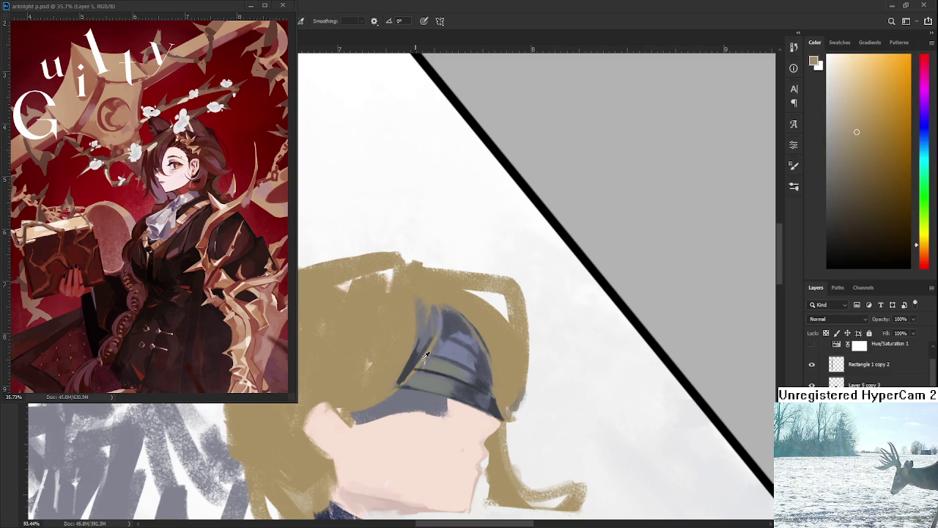
alt+click(414, 354)
alt+click(418, 327)
alt+click(417, 352)
drag(421, 348, 434, 307)
alt+click(435, 327)
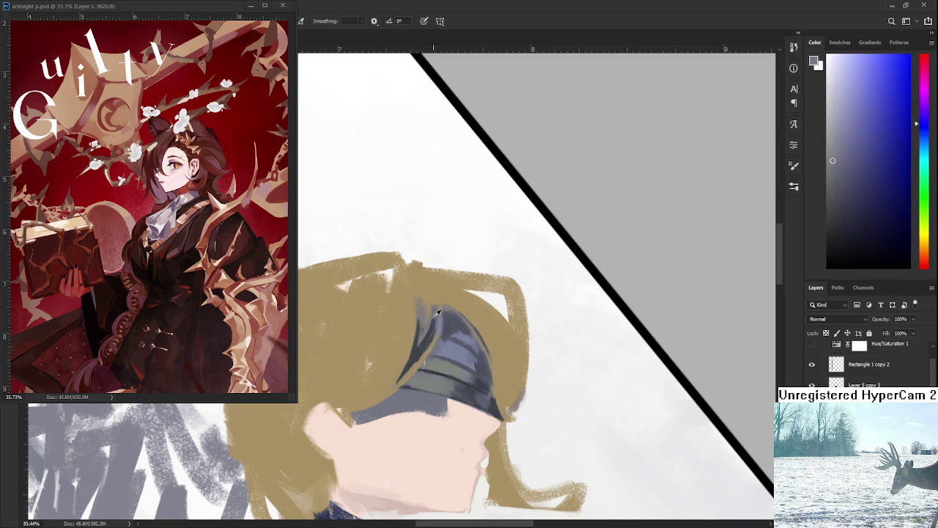
alt+click(436, 319)
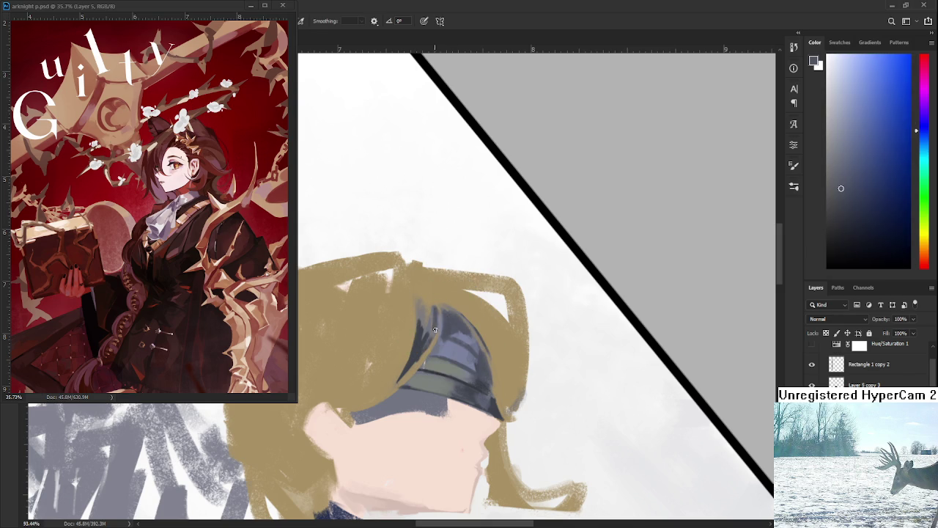
alt+click(445, 302)
alt+click(421, 346)
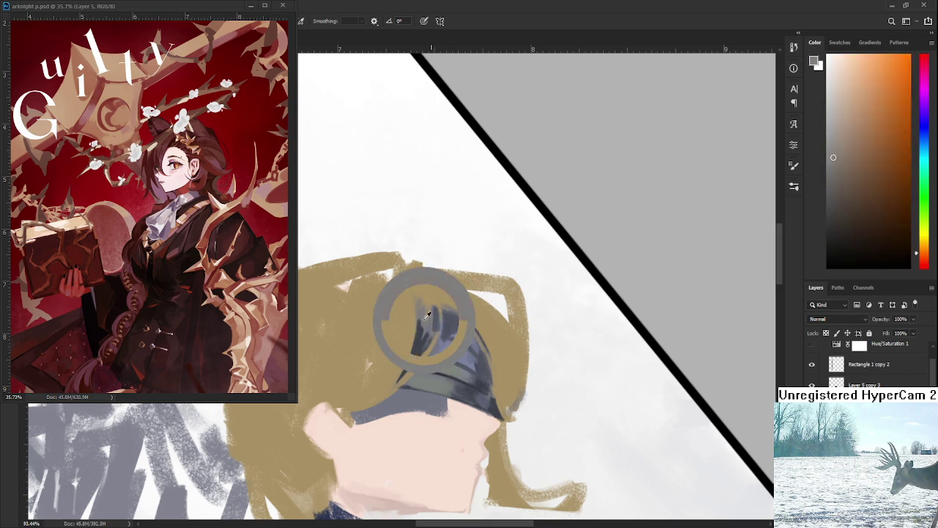
alt+click(420, 352)
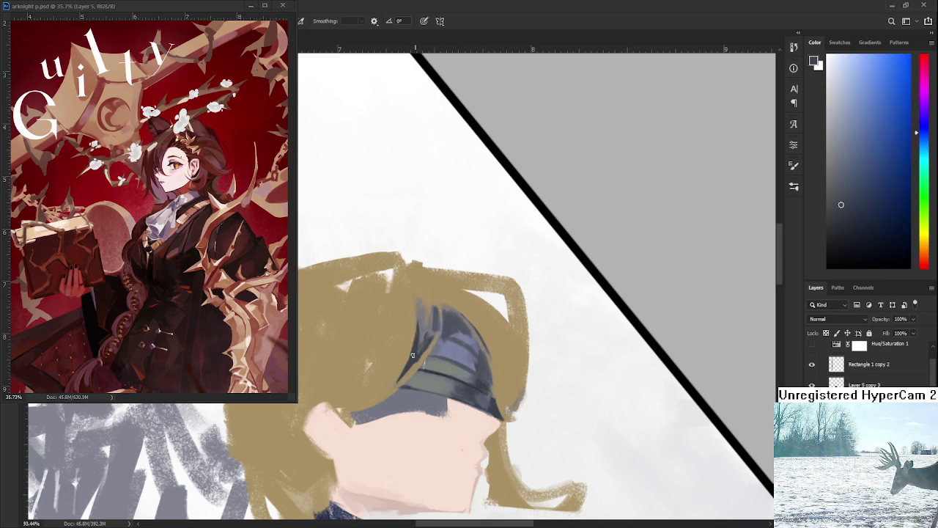
alt+click(422, 329)
alt+click(424, 328)
Step: Paint tan hair strokes overlapping the visor's left edge
alt+click(419, 344)
alt+click(419, 341)
drag(423, 353, 400, 380)
alt+click(425, 328)
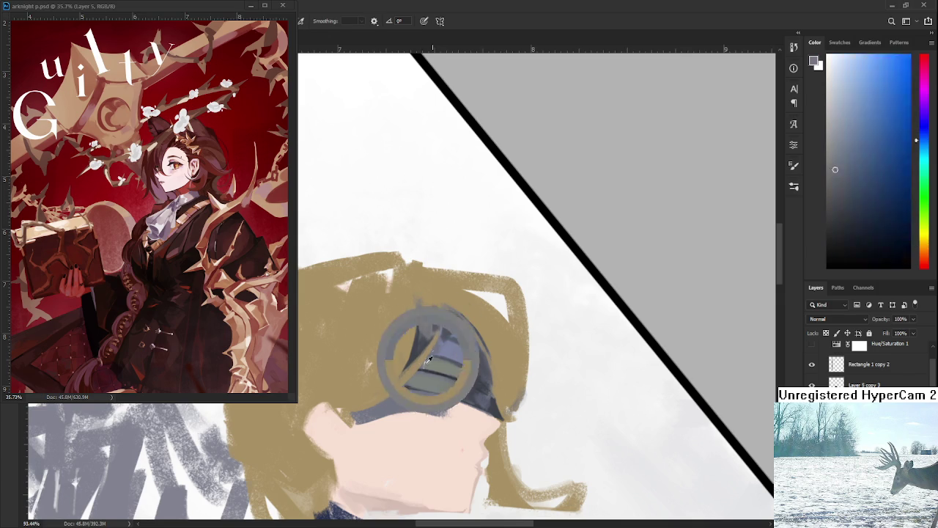
alt+click(427, 327)
alt+click(422, 345)
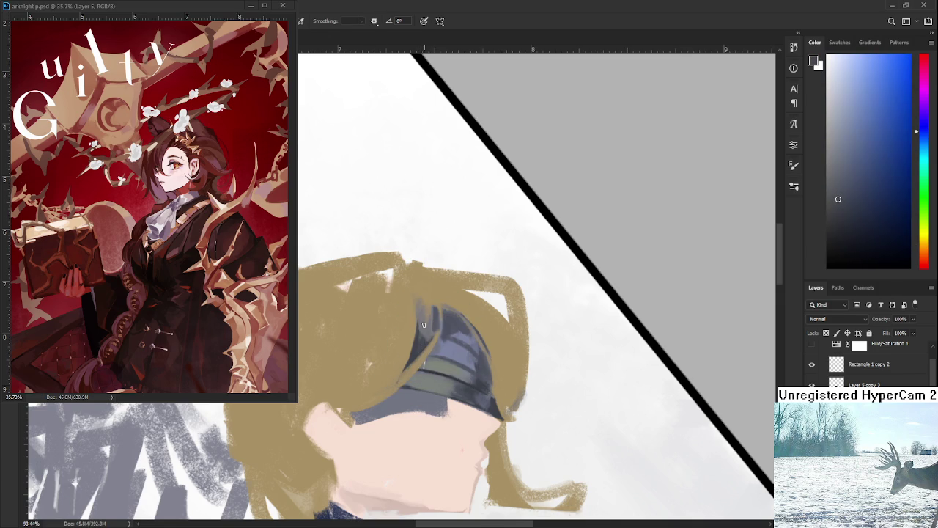
scroll(421, 342, up, 1)
mouse_move(408, 363)
mouse_down()
mouse_move(421, 298)
mouse_move(410, 318)
mouse_up()
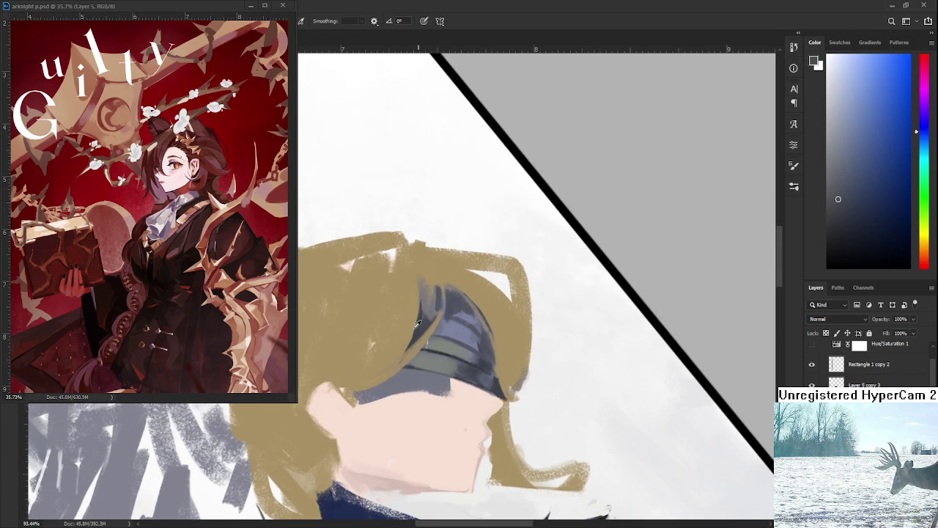
alt+click(408, 337)
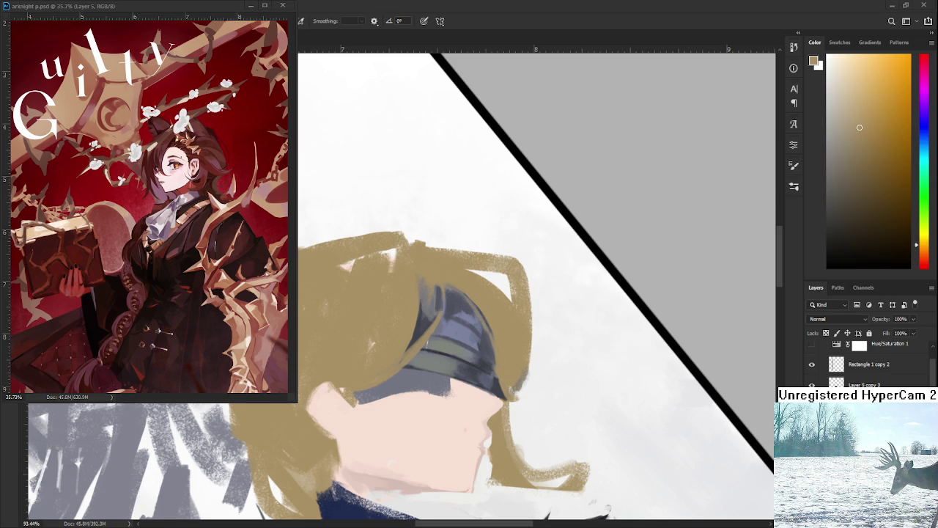
Step: Zoom out and straighten the view to see the whole illustration
scroll(607, 507, down, 5)
mouse_move(607, 507)
mouse_down()
mouse_move(455, 448)
mouse_move(476, 367)
mouse_up()
scroll(475, 366, up, 3)
scroll(476, 367, up, 3)
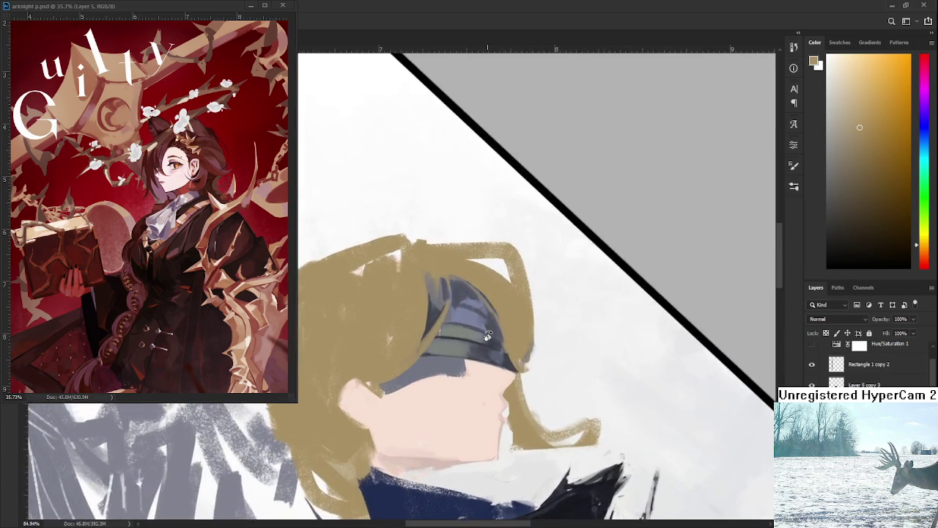
Step: Paint a dark blue-grey edge along the helmet's upper right, partly covered with tan
scroll(475, 366, up, 1)
scroll(469, 373, up, 1)
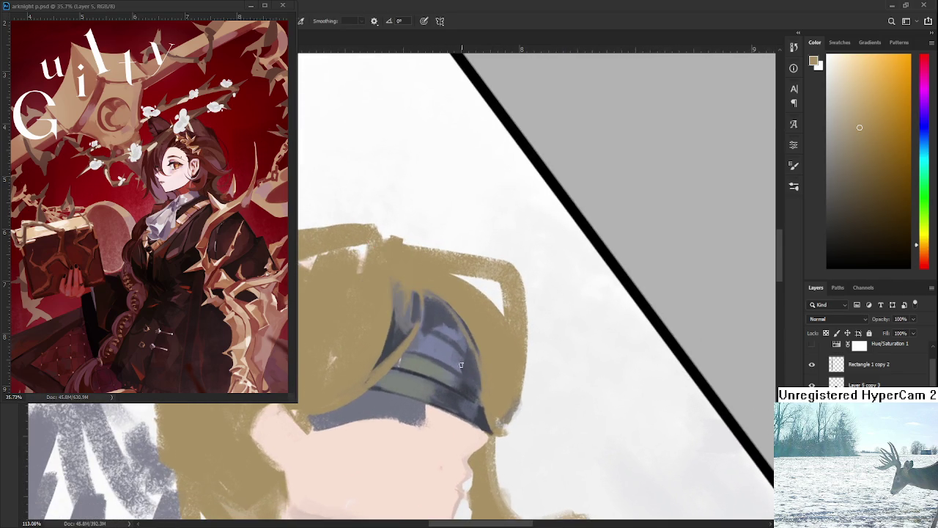
alt+click(458, 381)
mouse_move(439, 302)
mouse_down()
mouse_move(477, 344)
mouse_move(483, 403)
mouse_up()
alt+click(489, 368)
mouse_move(485, 352)
mouse_down()
mouse_move(483, 394)
mouse_move(476, 323)
mouse_move(504, 370)
mouse_move(534, 298)
mouse_move(538, 311)
mouse_up()
key(r)
Step: Paint skin pink over the lower eye area and dark grey-blue across the upper face edge
alt+click(470, 319)
alt+click(445, 350)
drag(446, 350, 415, 401)
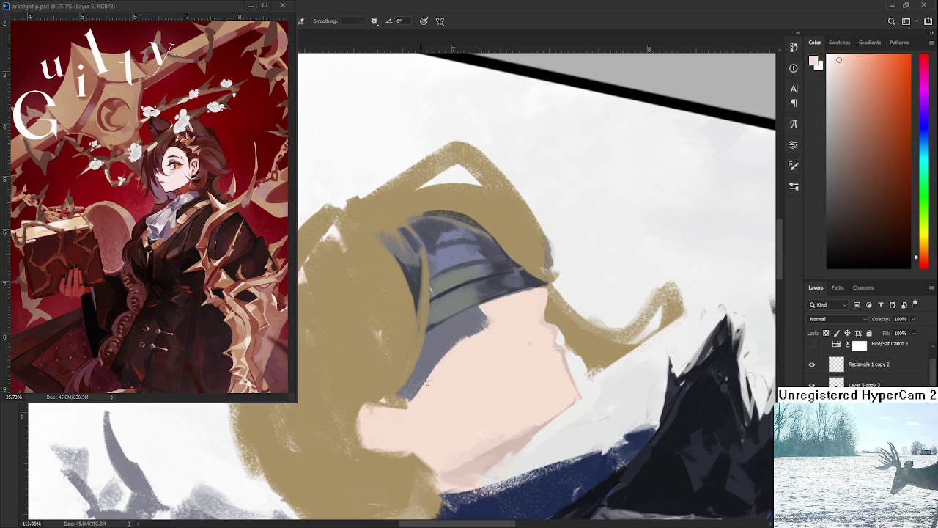
alt+click(442, 332)
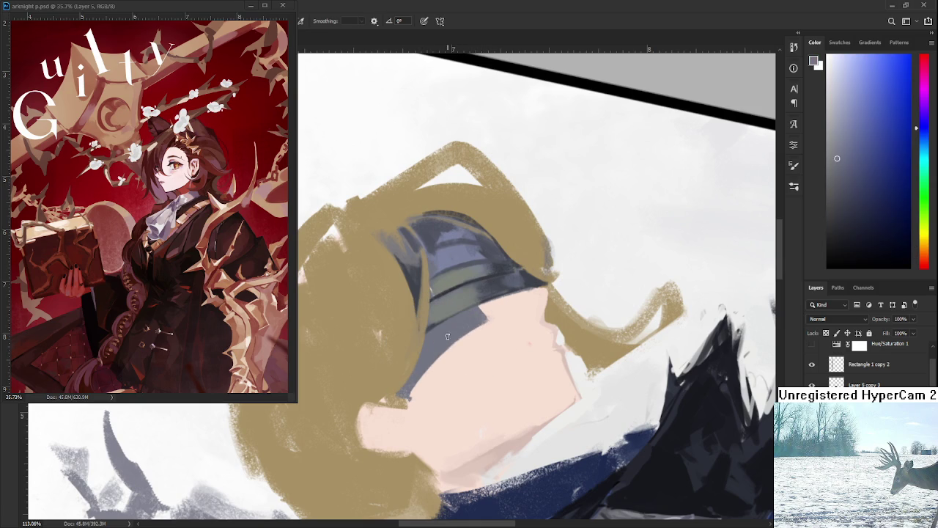
mouse_move(525, 303)
mouse_down()
mouse_move(467, 327)
mouse_move(484, 367)
mouse_up()
Step: Darken the visor band's lower edge with grey-blue and touch up the area beneath it
alt+click(488, 387)
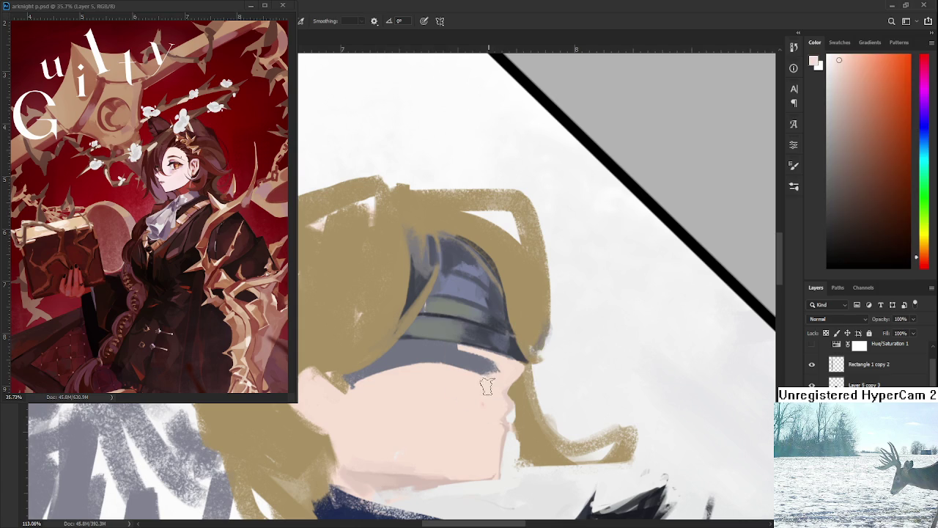
alt+click(460, 354)
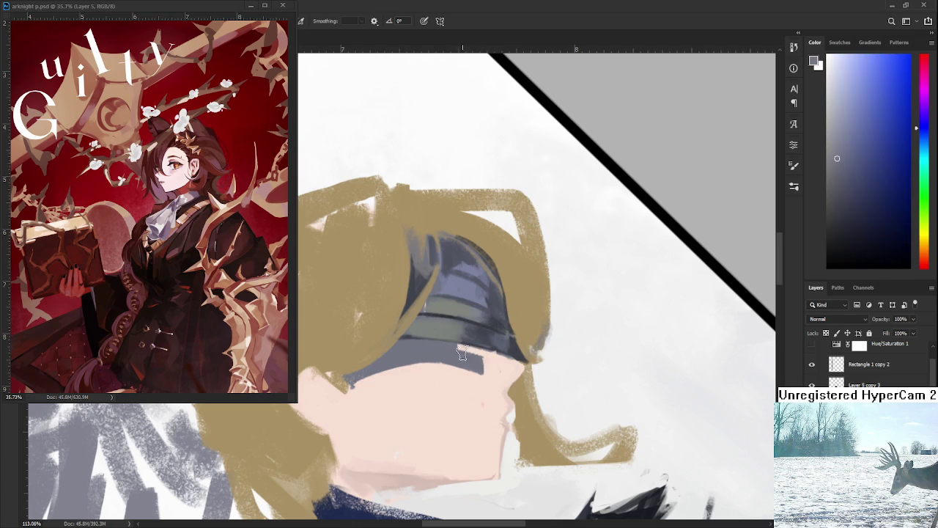
mouse_move(460, 355)
mouse_down()
mouse_move(484, 356)
mouse_move(488, 388)
mouse_up()
alt+click(489, 373)
alt+click(484, 359)
Step: Sample the pale skin tone and add a small stroke on the face
alt+click(497, 370)
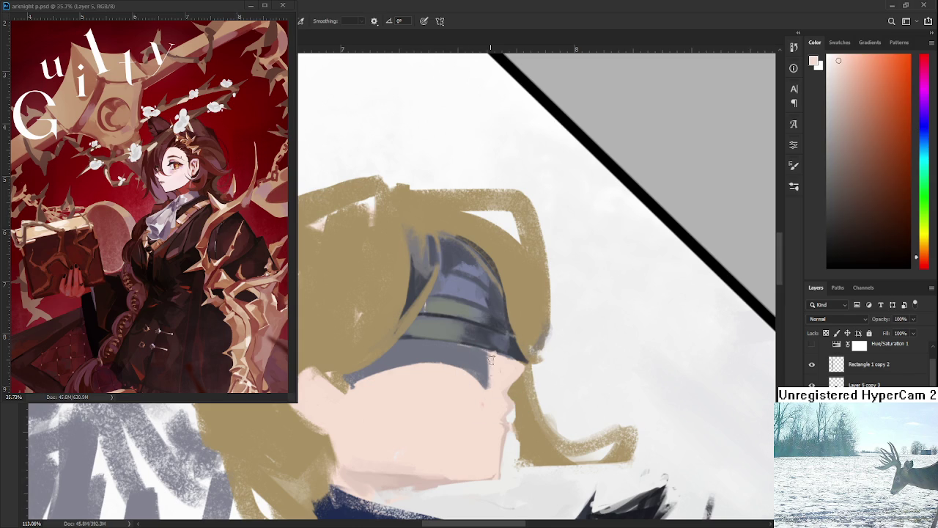
mouse_move(453, 368)
mouse_down()
mouse_move(487, 389)
mouse_move(497, 438)
mouse_move(513, 365)
mouse_up()
key(r)
scroll(483, 401, down, 5)
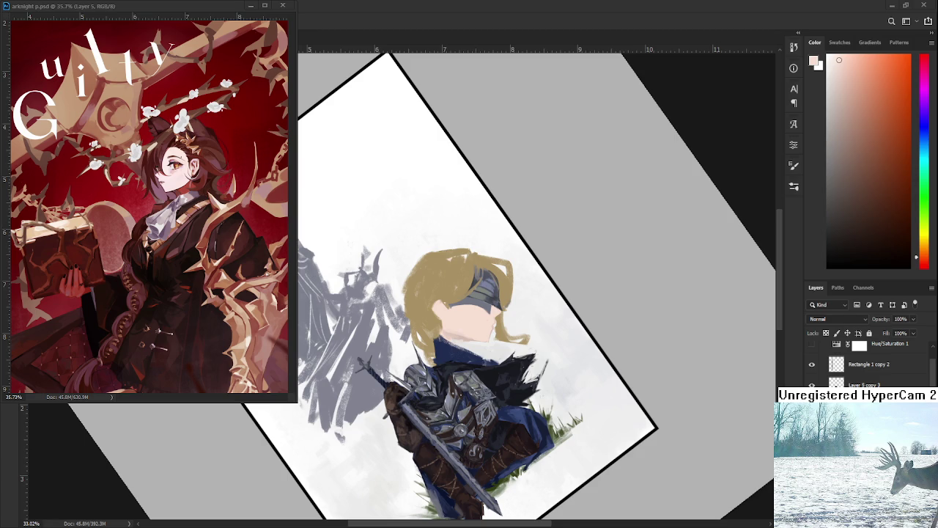
Step: Scale the staircase image down to a smaller placement with Ctrl+T and commit
key(ctrl+t)
key(ctrl+minus)
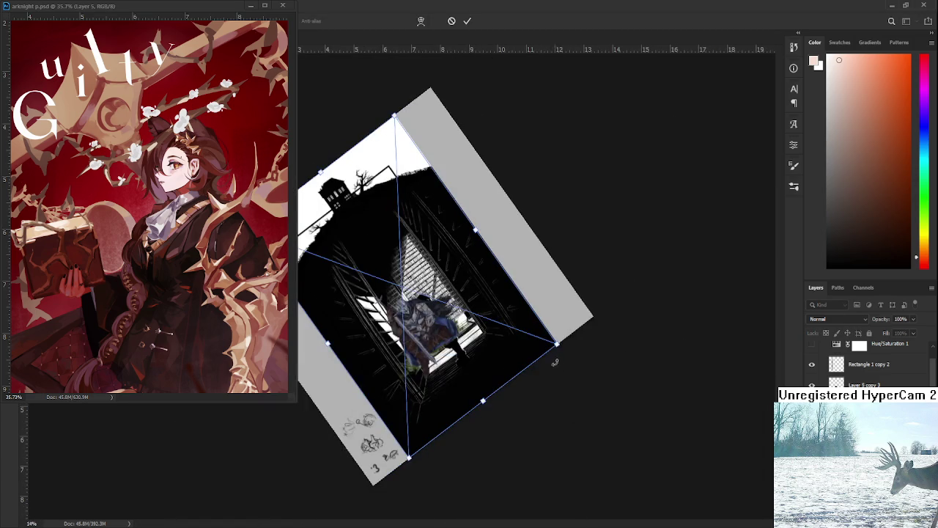
drag(555, 343, 506, 329)
key(Return)
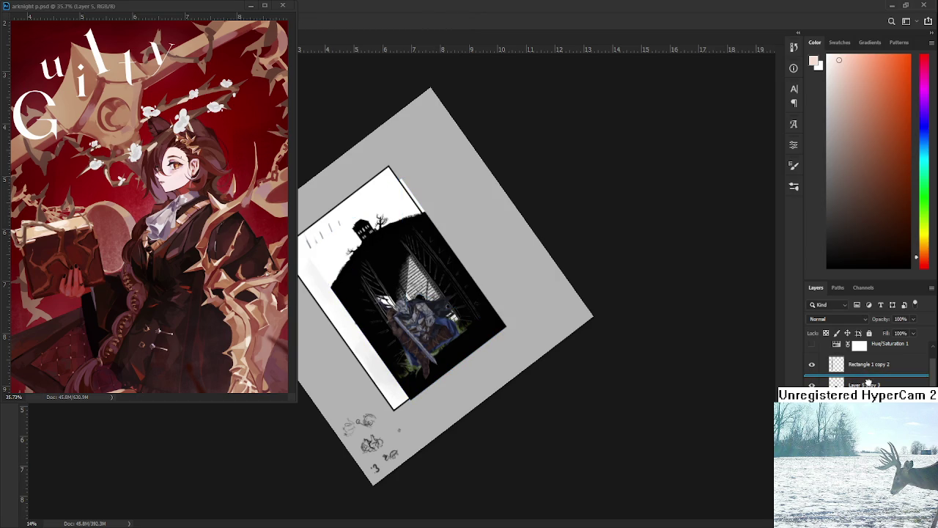
Step: Turn the library artwork view back upright and zoom in on it
drag(526, 357, 473, 415)
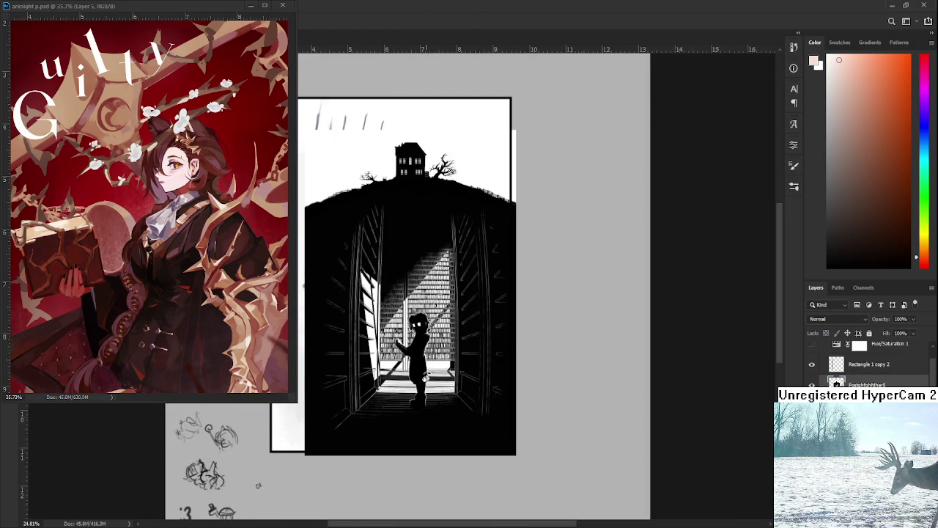
scroll(473, 415, up, 3)
drag(446, 399, 453, 398)
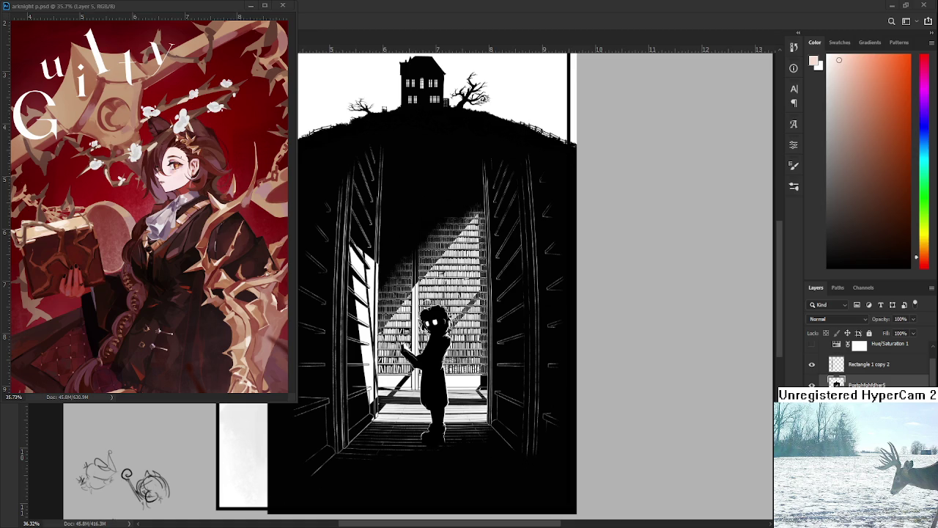
scroll(435, 336, up, 5)
scroll(435, 337, down, 2)
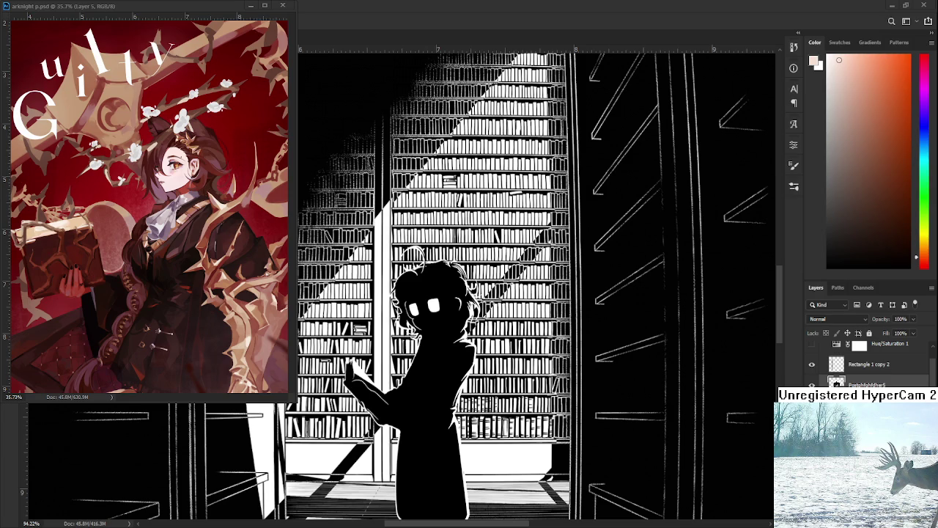
scroll(583, 365, down, 5)
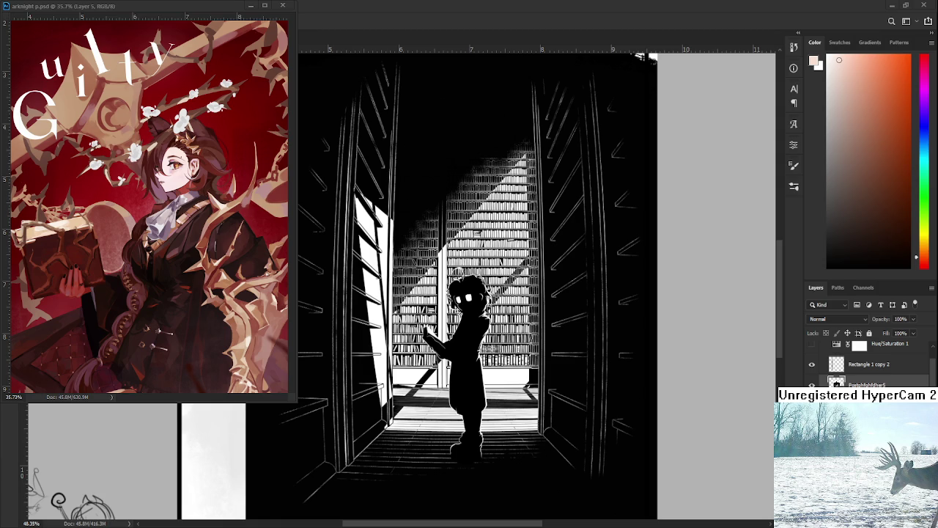
scroll(557, 377, down, 2)
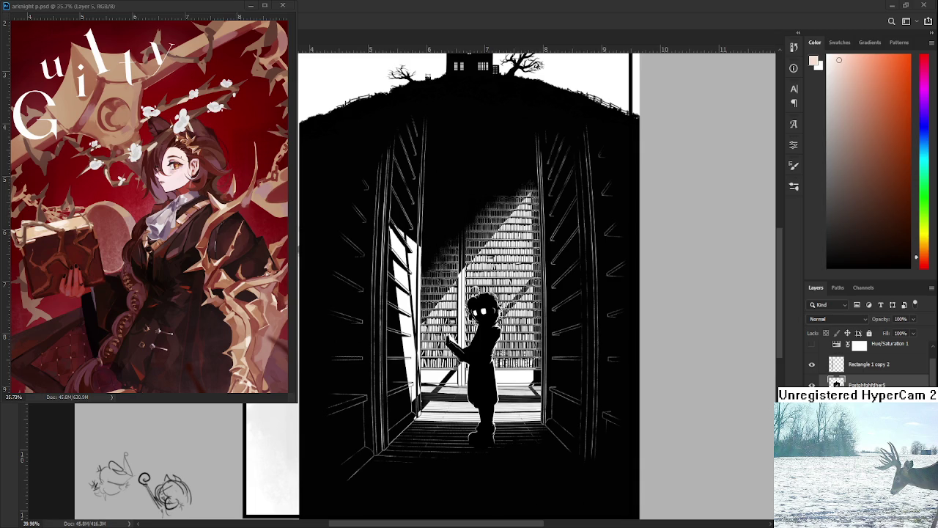
Step: Zoom out of the library illustration so the white page margin shows
scroll(451, 344, down, 2)
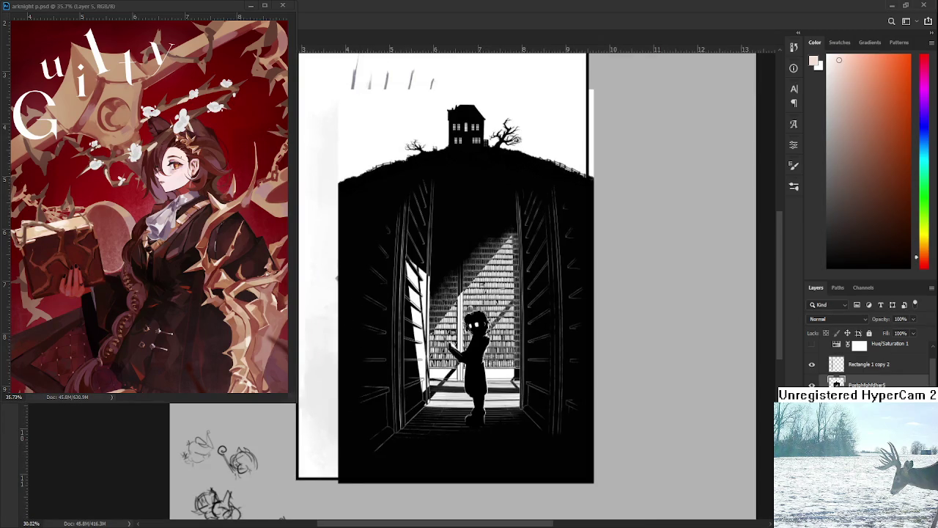
Step: Open Raid.psd from the Home screen's recent files
key(ctrl+Tab)
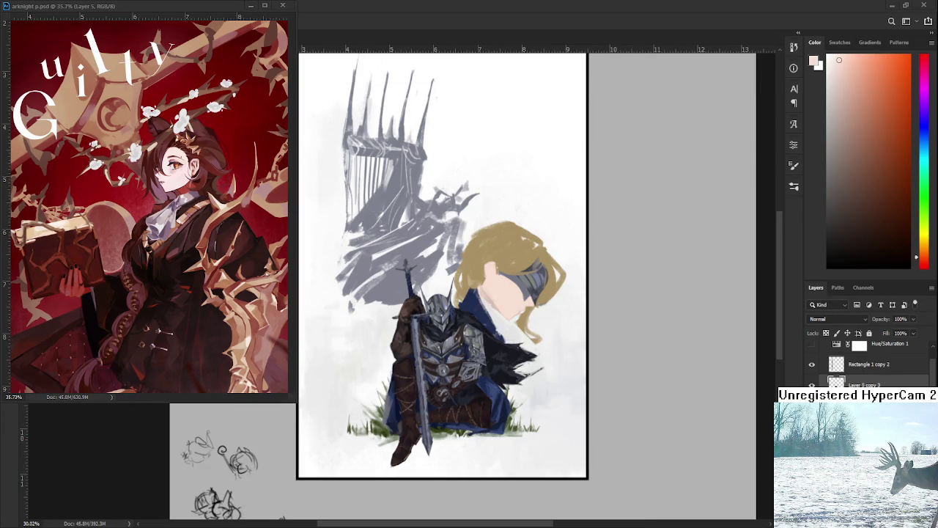
click(250, 7)
click(14, 22)
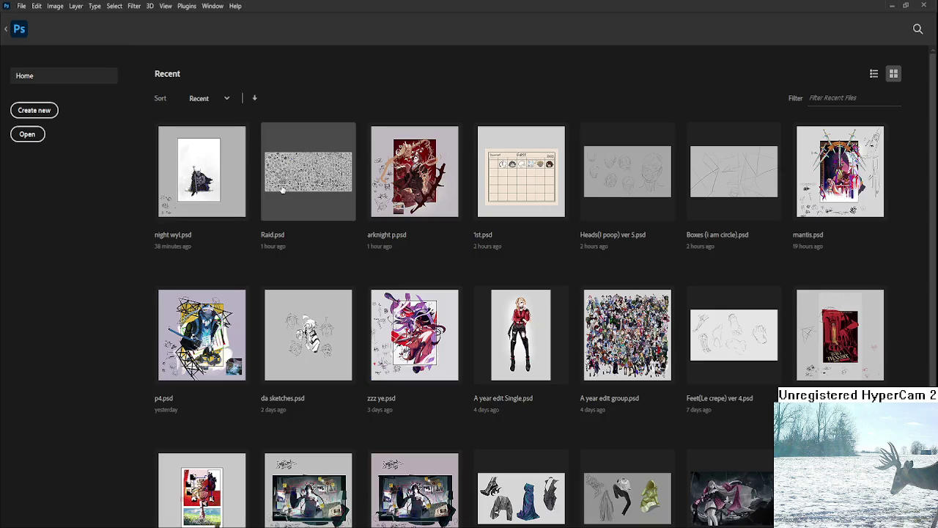
click(291, 200)
Step: Zoom in and draw a small black box left of the central gear drawing
scroll(252, 64, up, 2)
scroll(252, 64, up, 2)
scroll(252, 64, up, 2)
scroll(252, 64, up, 2)
scroll(401, 282, down, 3)
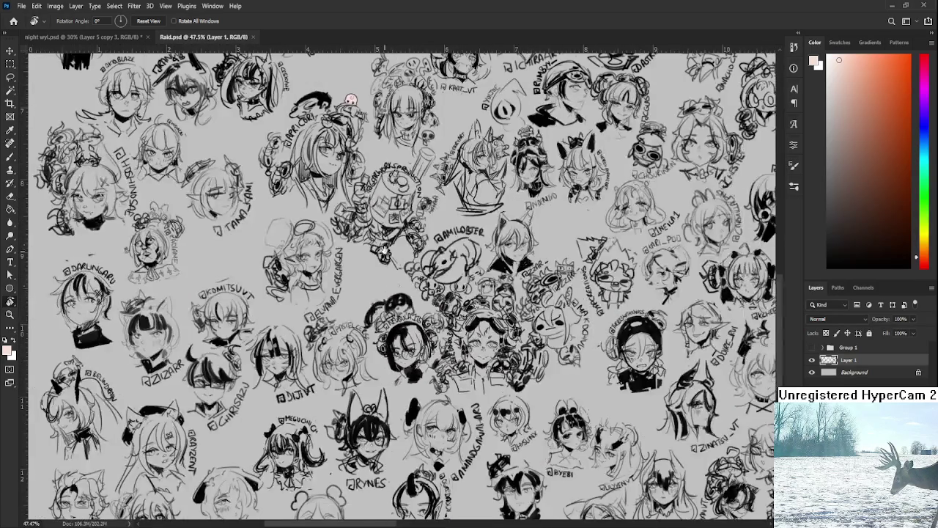
scroll(402, 283, up, 3)
scroll(401, 282, up, 2)
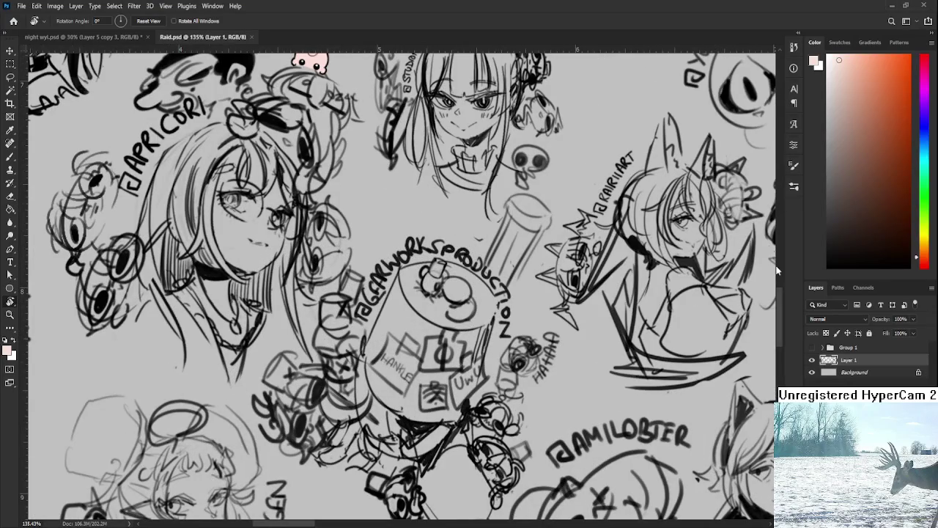
key(x)
scroll(469, 272, up, 1)
scroll(469, 273, up, 1)
key(b)
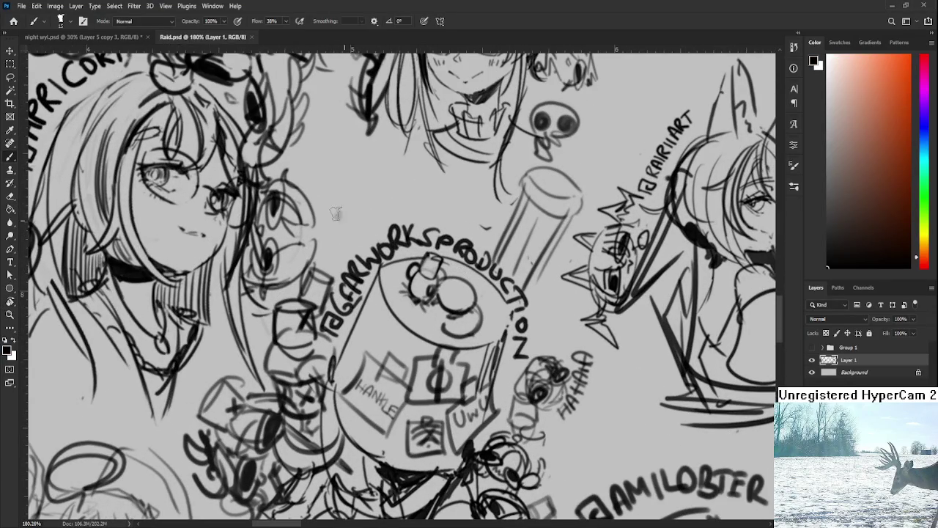
drag(329, 254, 332, 271)
mouse_move(327, 239)
mouse_down()
mouse_move(348, 262)
mouse_move(339, 274)
mouse_move(341, 248)
mouse_move(327, 279)
mouse_move(354, 256)
mouse_up()
Step: Save Raid.psd and close the document
key(ctrl+s)
key(ctrl+0)
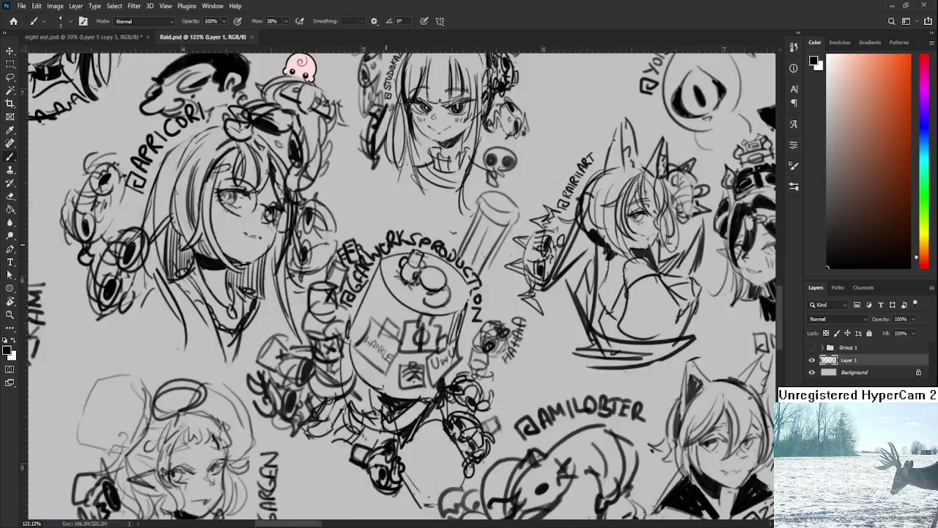
click(253, 37)
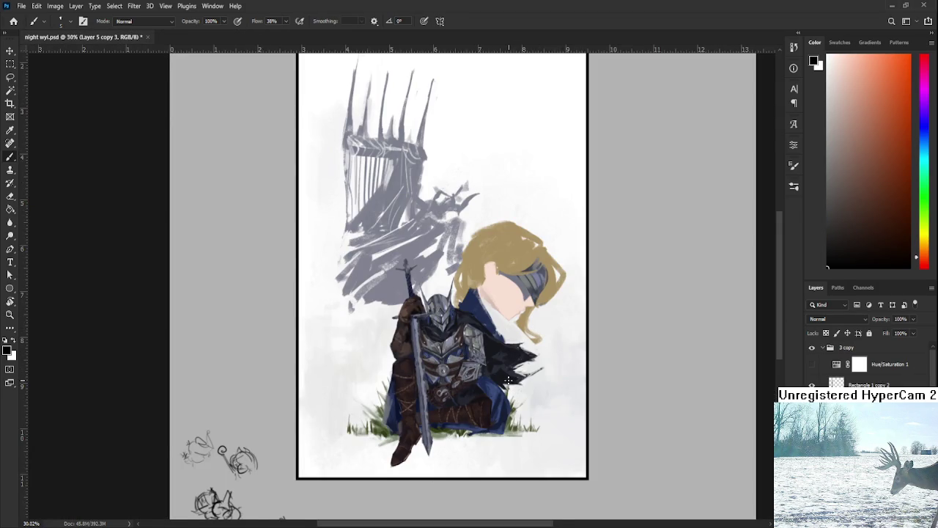
scroll(509, 380, up, 1)
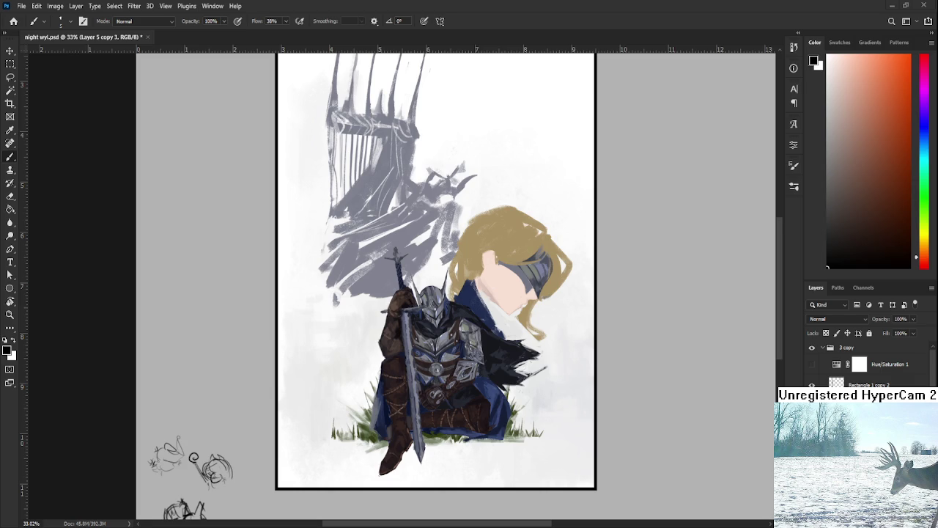
Step: Angle the view on the face and sample blue-grey tones from the visor
scroll(458, 250, up, 3)
key(r)
mouse_move(513, 184)
mouse_down()
mouse_move(458, 250)
mouse_move(430, 318)
mouse_up()
scroll(396, 265, up, 2)
key(b)
alt+click(395, 265)
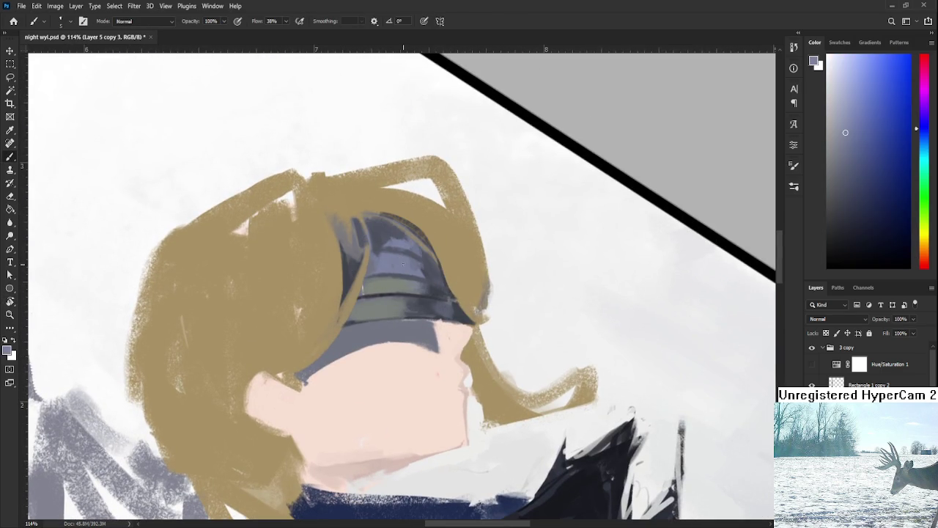
alt+click(381, 283)
key(r)
drag(422, 297, 394, 335)
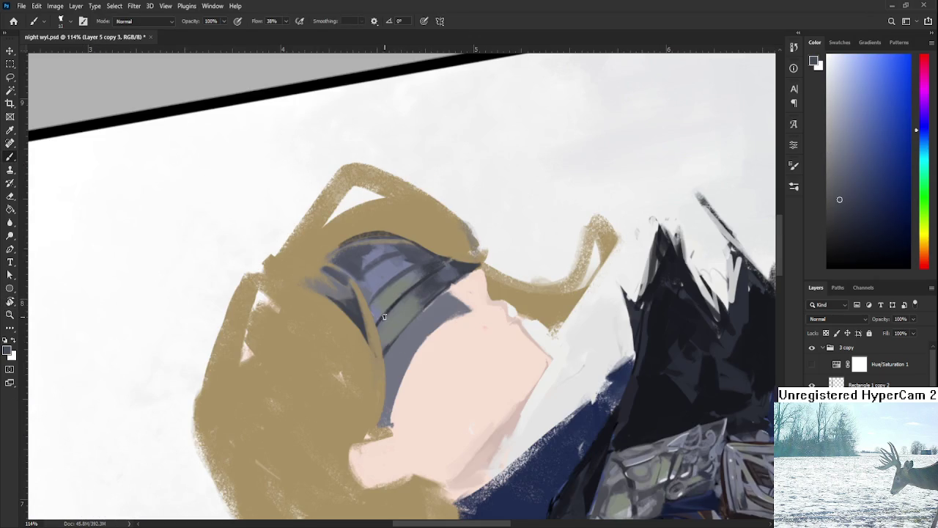
alt+click(394, 331)
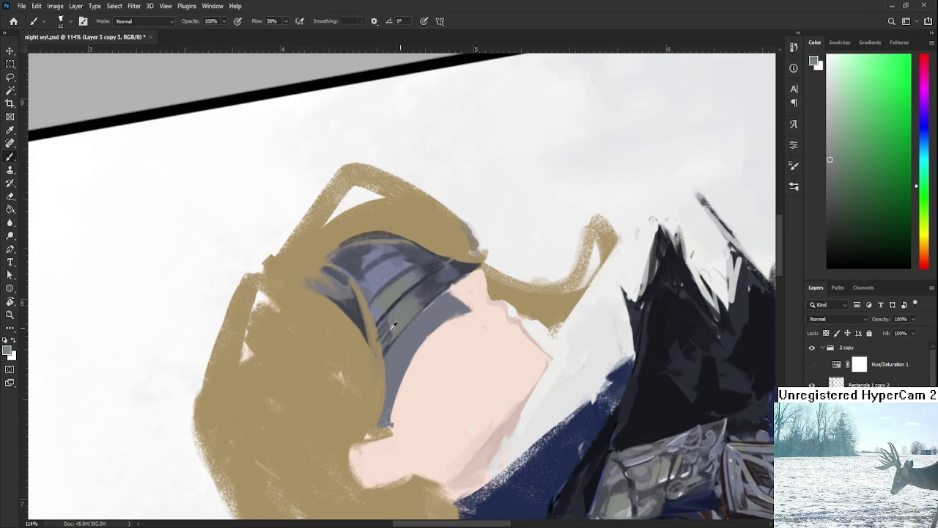
alt+click(388, 327)
alt+click(388, 327)
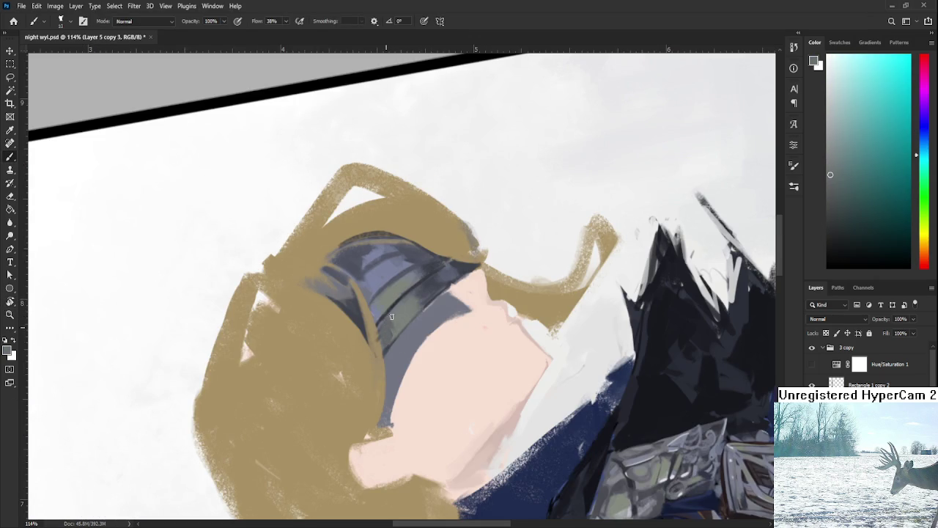
alt+click(424, 297)
Step: Paint dark blue-grey strokes along the visor's lower edge and touch them up
drag(410, 296, 428, 301)
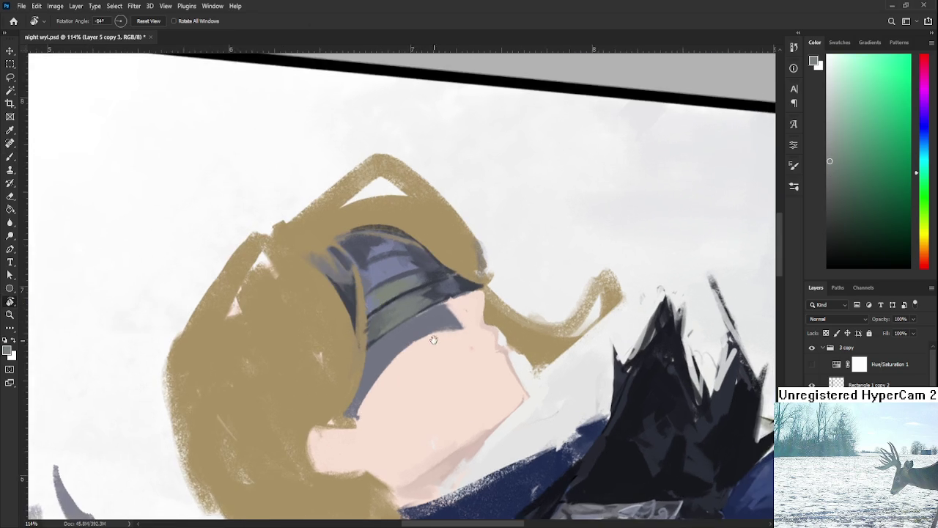
alt+click(428, 302)
mouse_move(389, 349)
mouse_down()
mouse_move(384, 381)
mouse_move(399, 356)
mouse_move(388, 366)
mouse_move(390, 344)
mouse_move(401, 340)
mouse_move(400, 355)
mouse_move(400, 336)
mouse_move(404, 354)
mouse_move(404, 333)
mouse_move(410, 345)
mouse_up()
alt+click(407, 343)
alt+click(399, 345)
alt+click(405, 340)
alt+click(401, 342)
mouse_move(411, 309)
mouse_down()
mouse_move(444, 334)
mouse_move(422, 345)
mouse_up()
Step: Paint grey-green shading across the visor band
alt+click(422, 341)
alt+click(410, 339)
alt+click(395, 352)
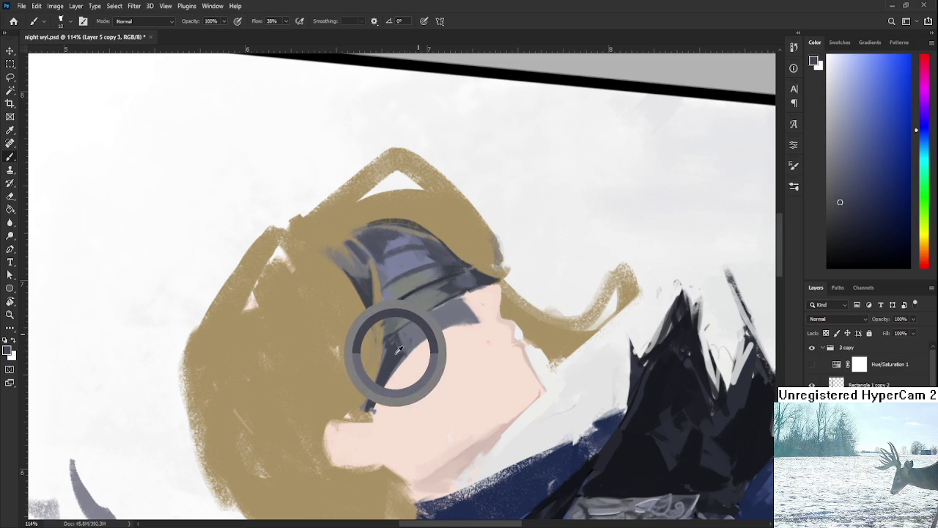
drag(407, 316, 440, 333)
alt+click(440, 324)
alt+click(438, 326)
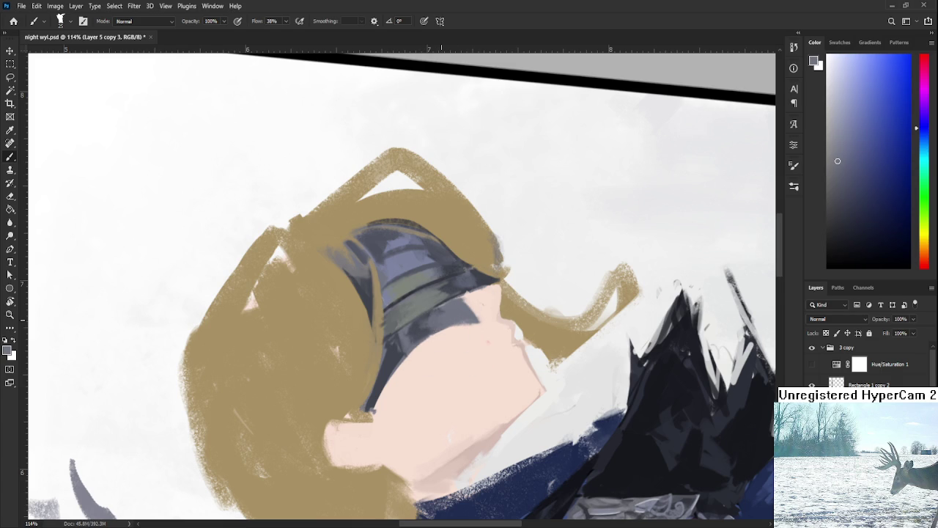
scroll(450, 322, down, 3)
key(r)
drag(451, 323, 509, 349)
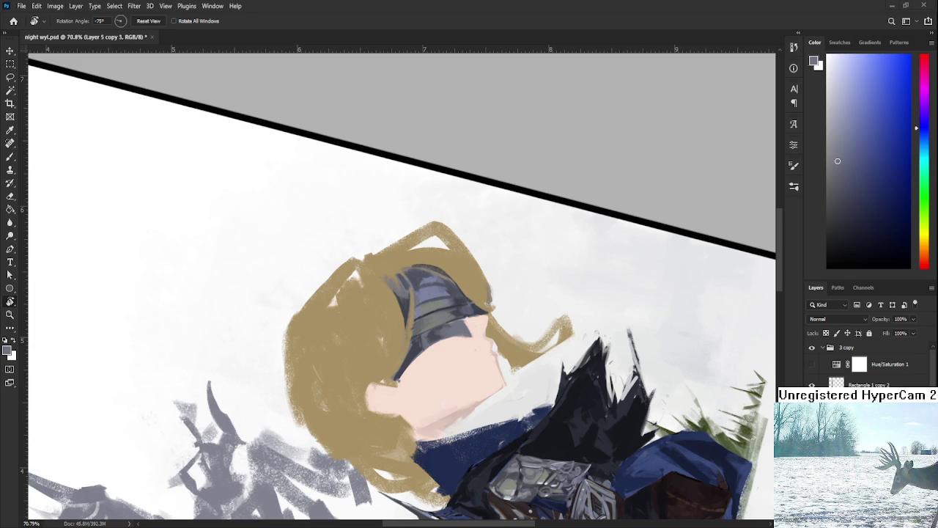
Step: Compare visor shades, then paint skin tone over the visor's right end
scroll(460, 358, up, 3)
key(b)
alt+click(387, 335)
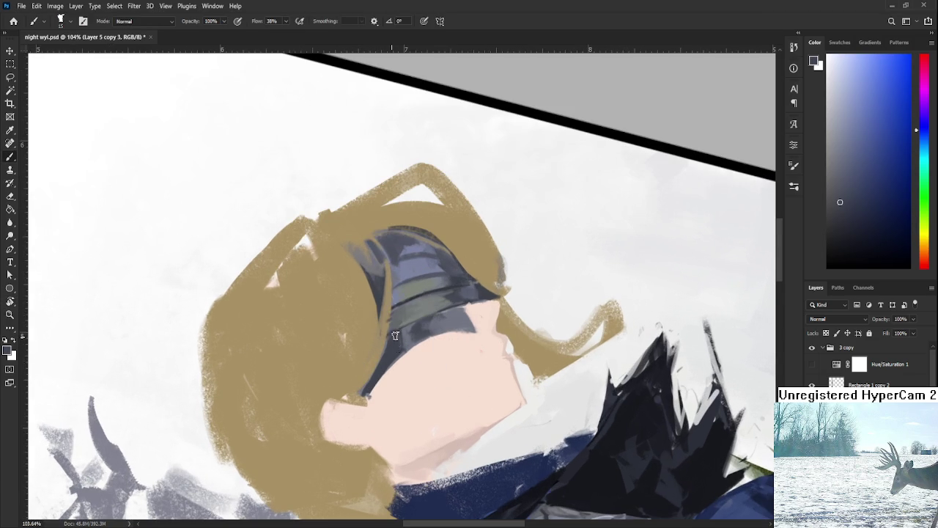
alt+click(398, 342)
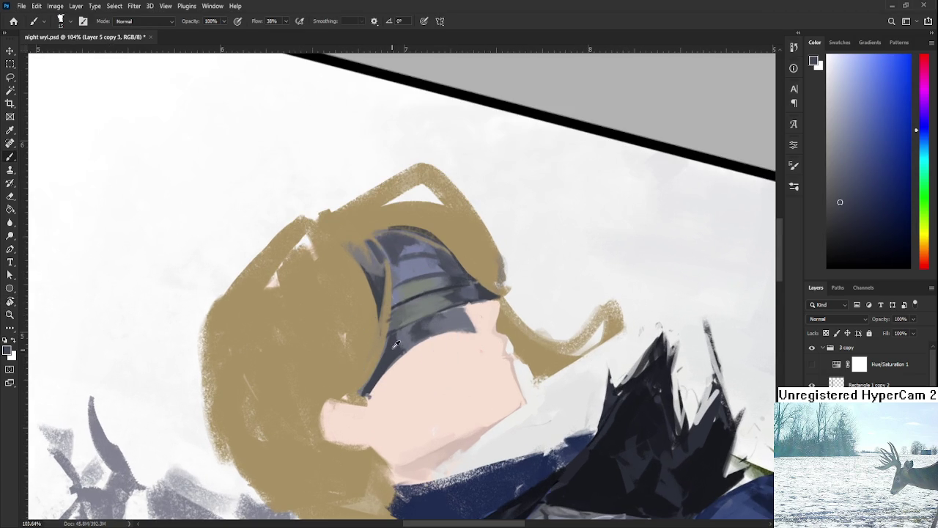
alt+click(460, 317)
alt+click(467, 312)
alt+click(450, 323)
alt+click(466, 318)
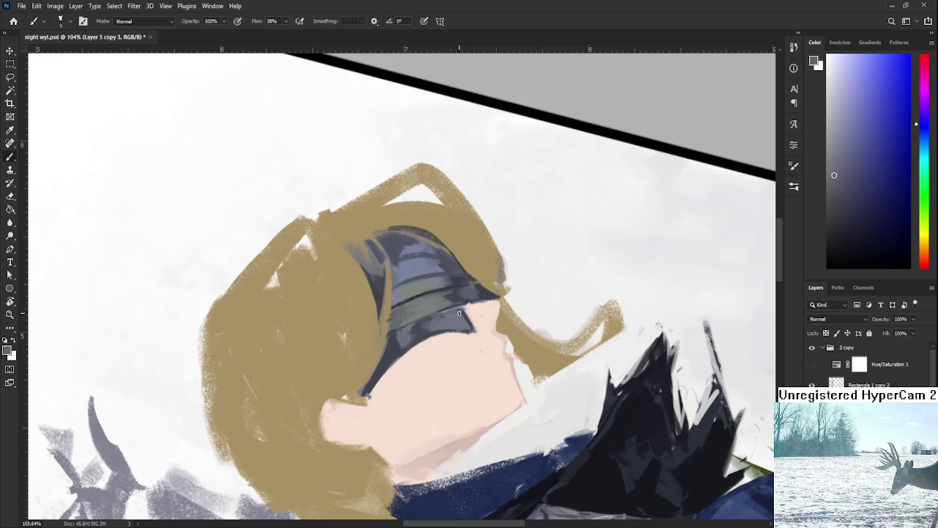
alt+click(441, 316)
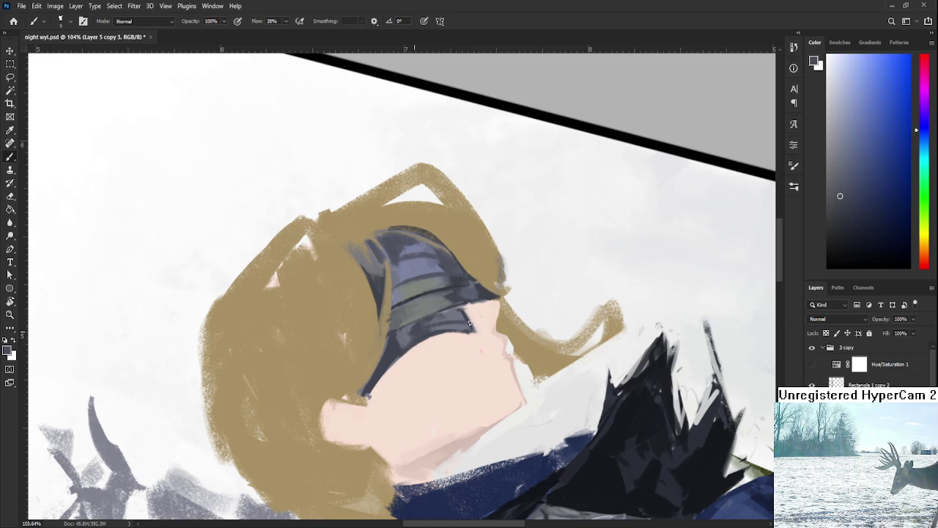
mouse_move(469, 323)
mouse_down()
mouse_move(483, 311)
mouse_move(413, 353)
mouse_up()
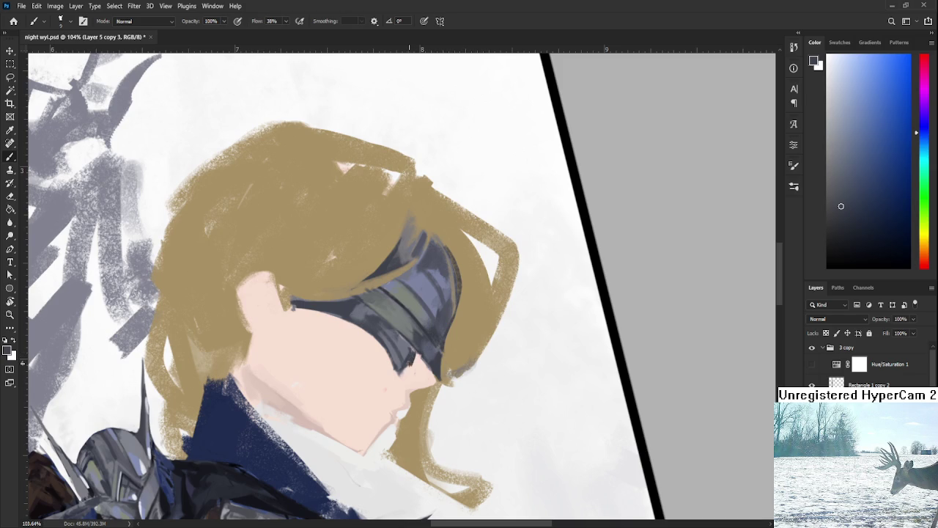
alt+click(415, 362)
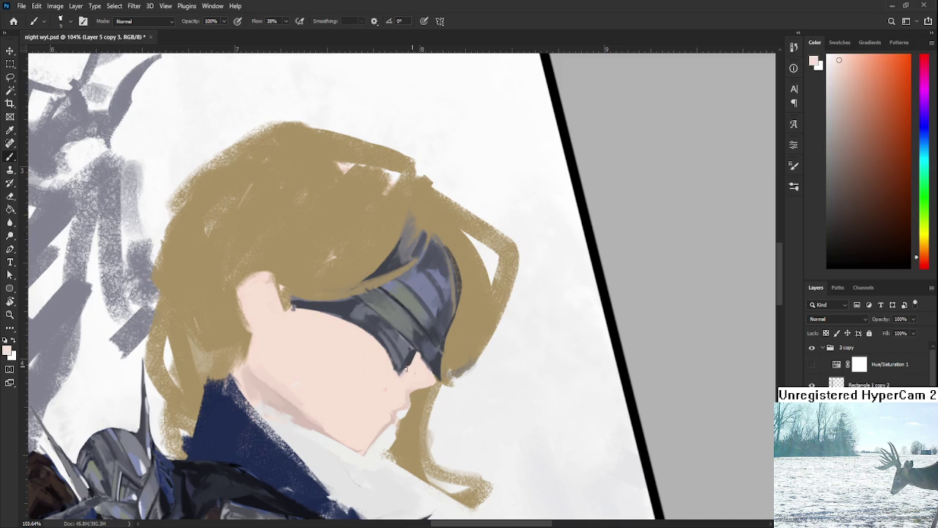
Step: Pick darker blue-grey from the visor with the canvas turned to a steeper angle
alt+click(410, 356)
alt+click(407, 359)
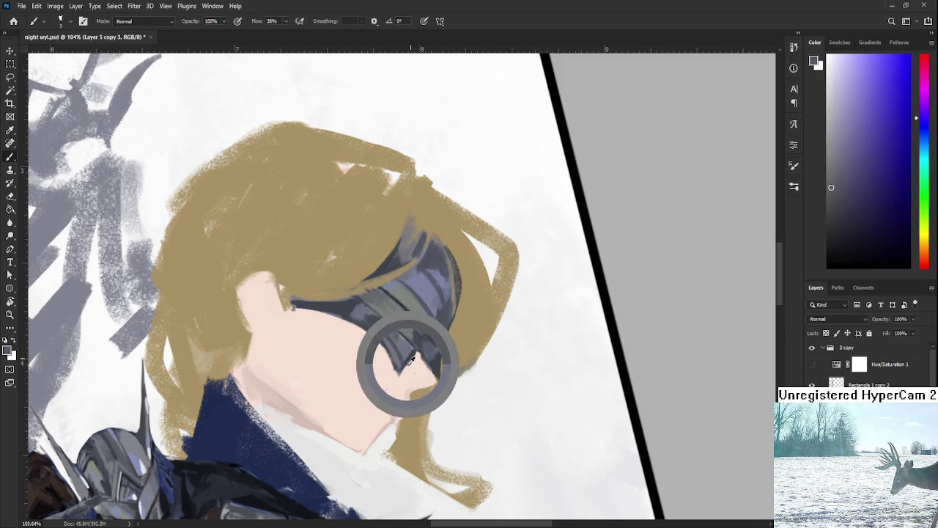
key(r)
drag(412, 351, 425, 378)
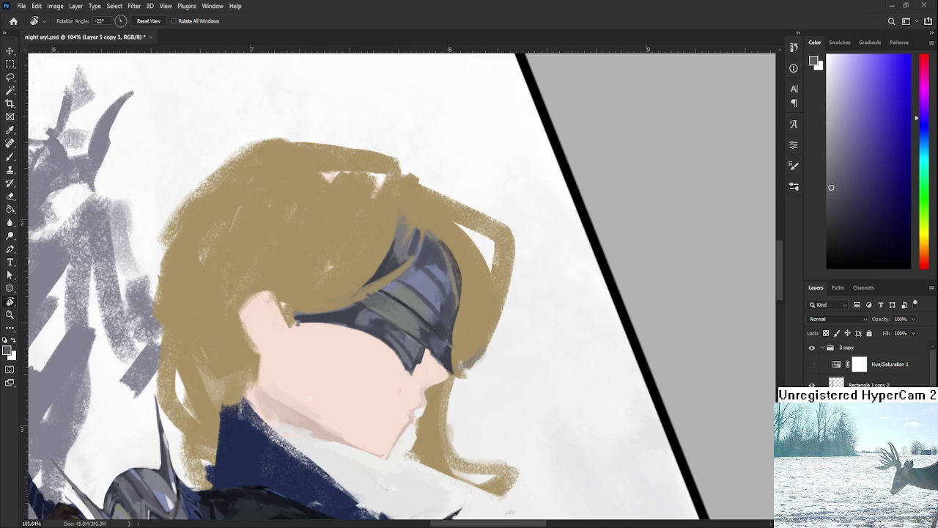
drag(425, 399, 442, 280)
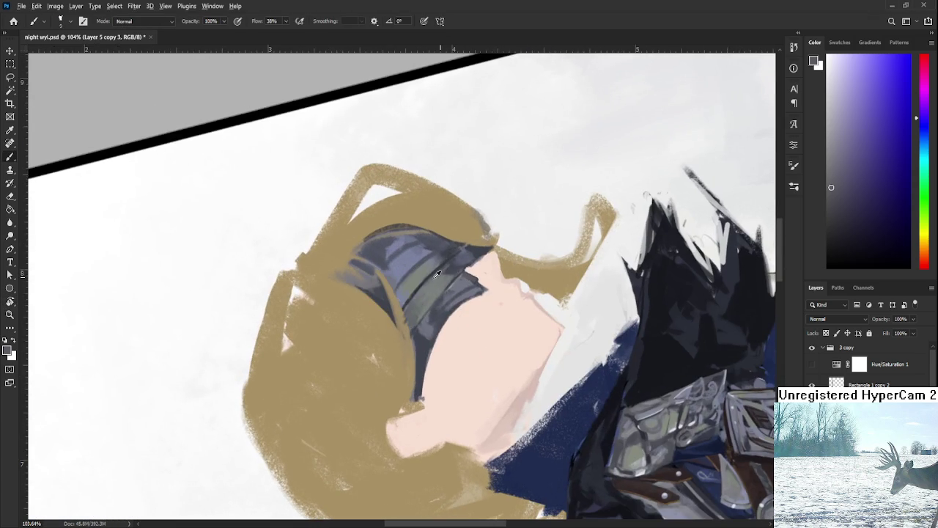
alt+click(420, 289)
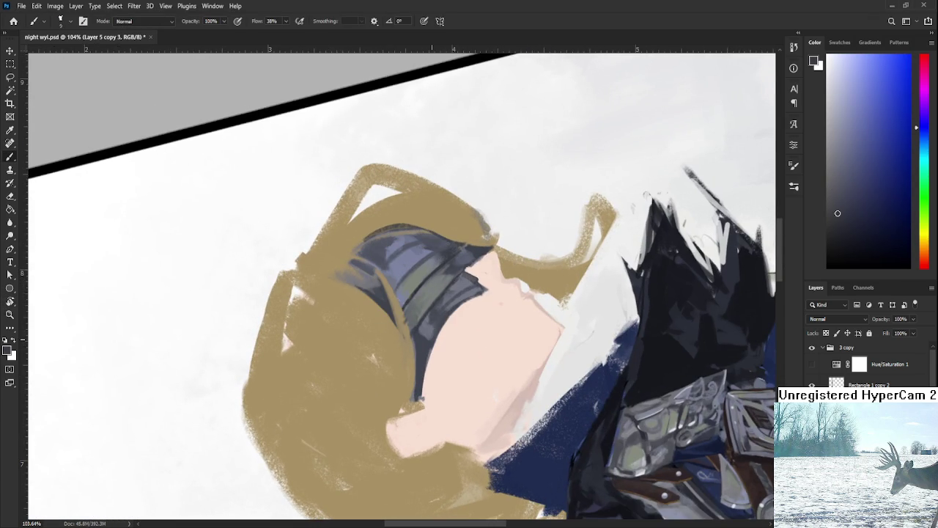
drag(450, 312, 444, 298)
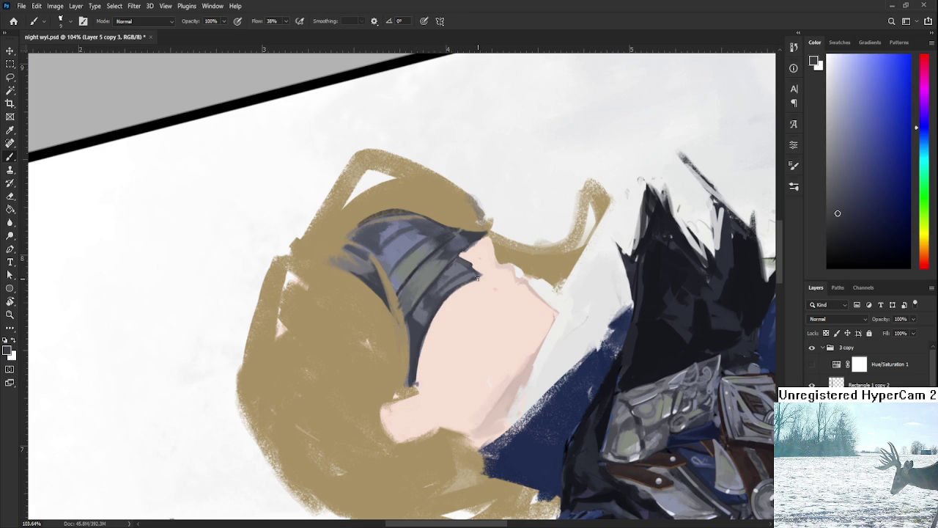
Step: Sample skin and visor tones with the canvas rotated to about -76°
alt+click(477, 283)
drag(484, 275, 417, 250)
alt+click(416, 251)
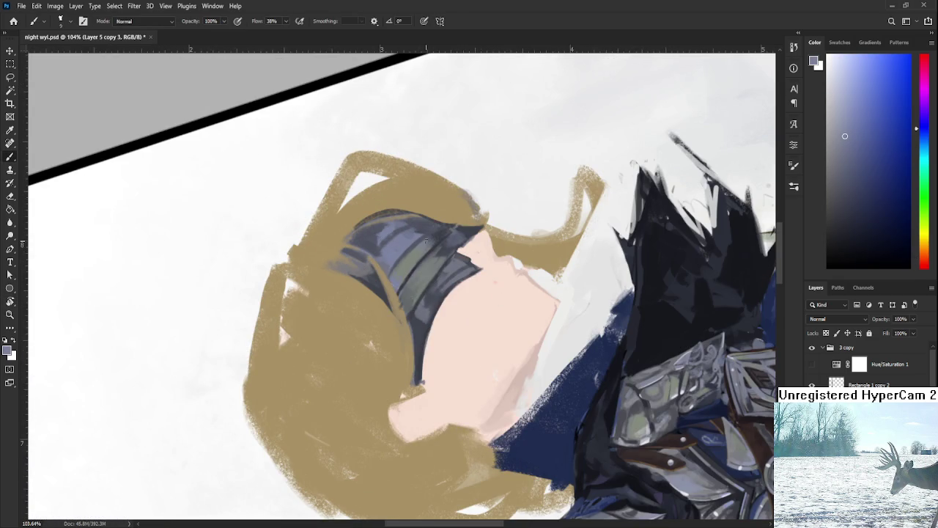
alt+click(431, 303)
alt+click(423, 318)
alt+click(423, 327)
key(r)
drag(504, 308, 428, 346)
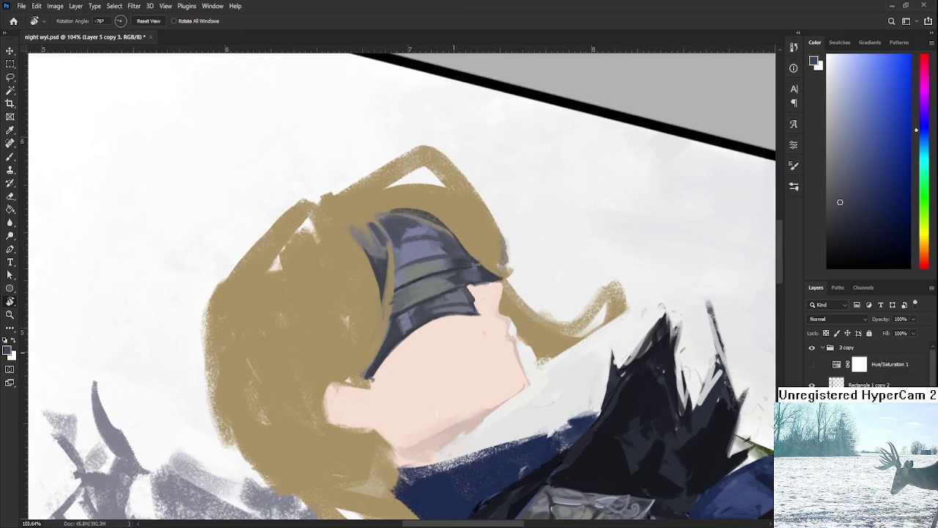
scroll(409, 316, up, 1)
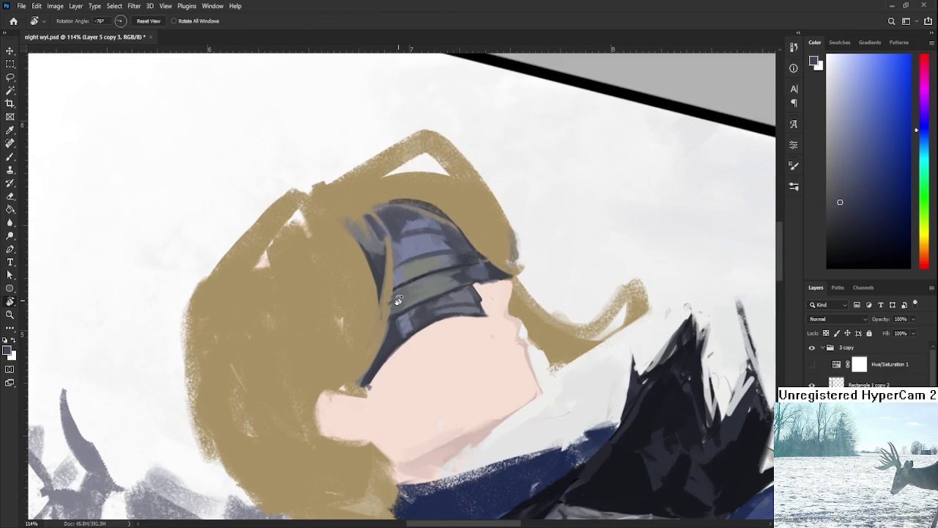
key(b)
alt+click(406, 323)
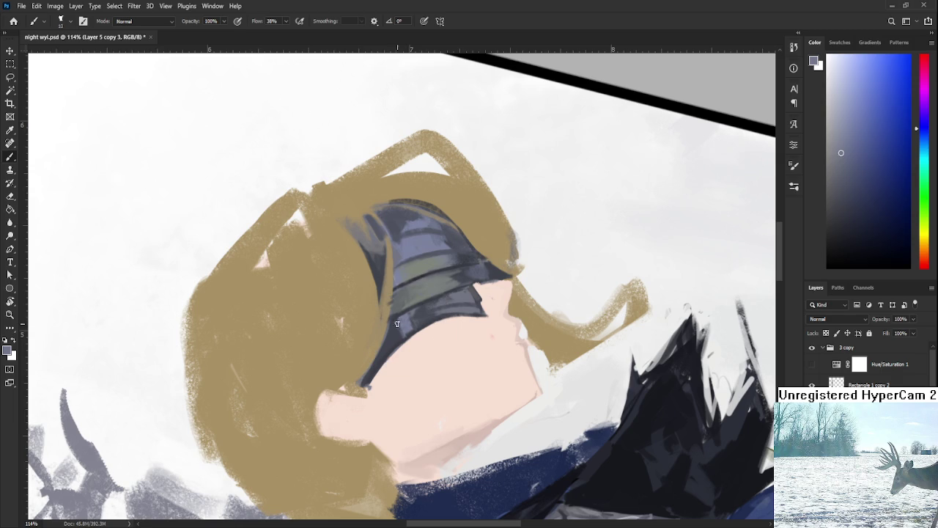
alt+click(423, 317)
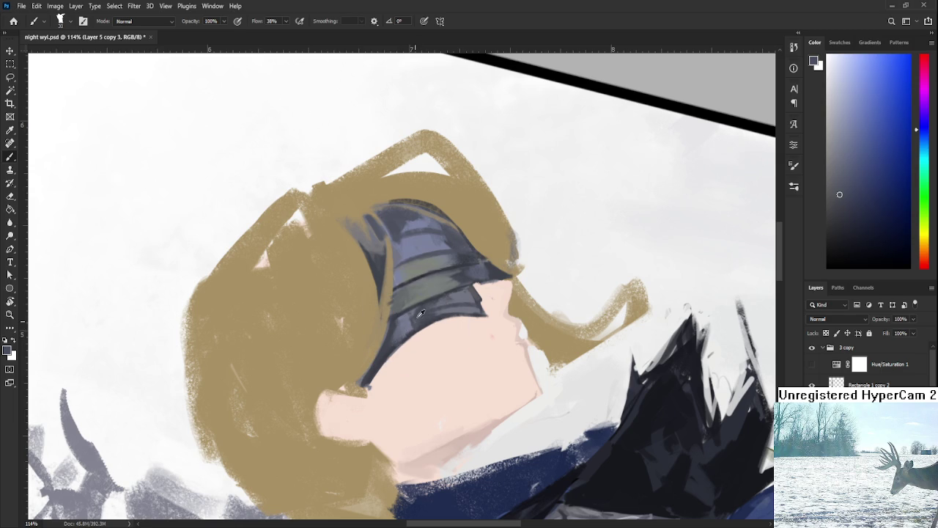
Step: Rotate the painting clockwise and set the paint colour to the pale skin pink
key(r)
drag(487, 307, 460, 365)
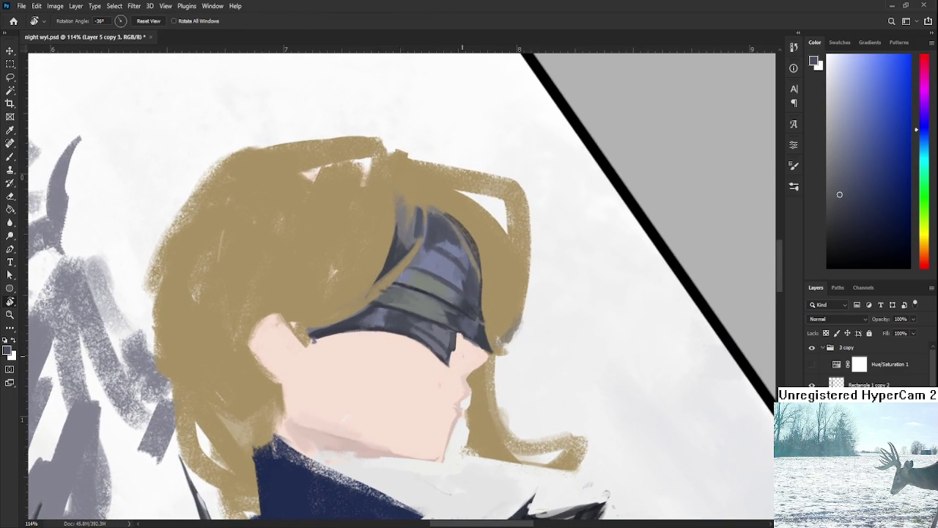
scroll(463, 351, down, 1)
scroll(463, 351, down, 1)
scroll(462, 351, down, 1)
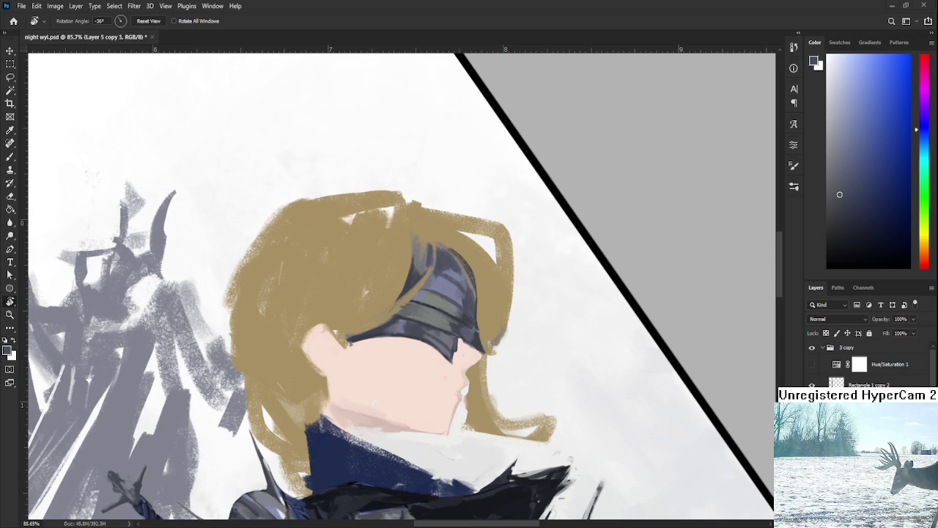
scroll(455, 347, up, 1)
scroll(455, 348, up, 1)
scroll(454, 349, up, 1)
scroll(452, 351, up, 2)
key(b)
alt+click(469, 419)
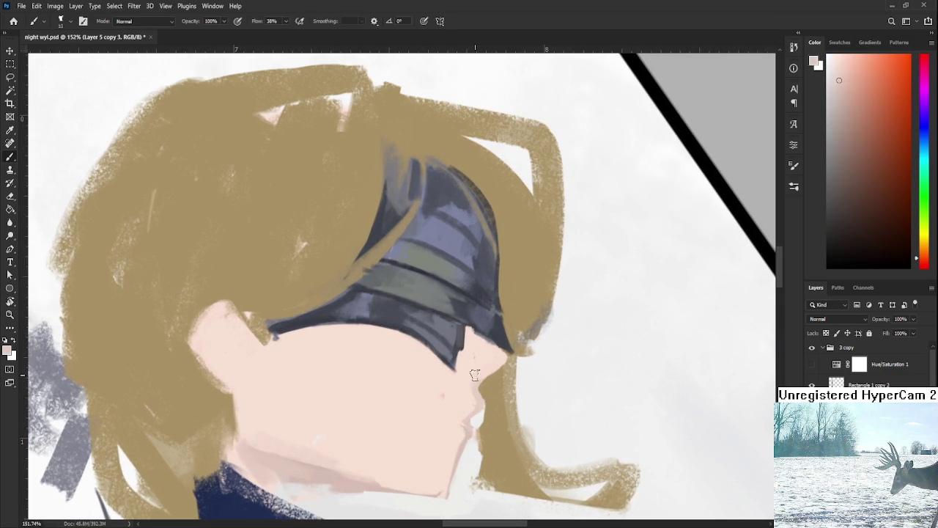
Step: Paint skin over the hair beside the nose bridge, then sample a lighter skin pink
drag(484, 370, 499, 361)
alt+click(472, 373)
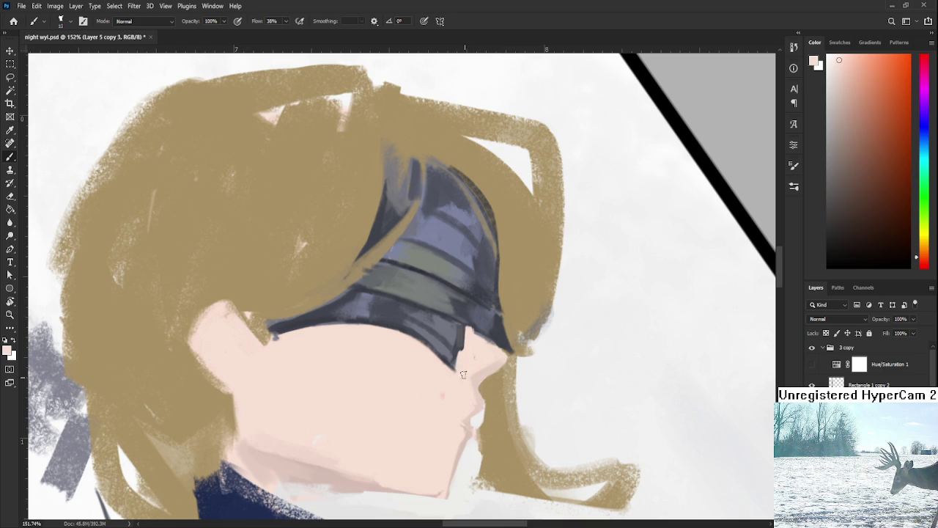
alt+click(473, 366)
alt+click(491, 371)
alt+click(492, 357)
Step: Cover the visor's lower tip with skin tone, resampling shades near the chin
alt+click(486, 372)
drag(476, 366, 447, 356)
alt+click(471, 388)
alt+click(470, 412)
alt+click(461, 412)
alt+click(468, 417)
alt+click(460, 406)
Step: Rotate the canvas view to about -31° around the face
key(r)
drag(432, 397, 550, 278)
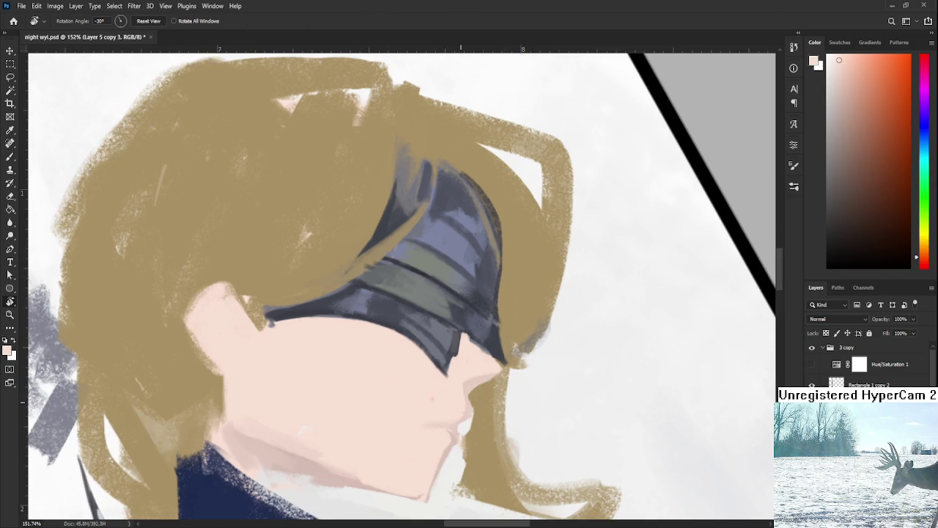
scroll(550, 274, down, 3)
scroll(454, 343, down, 2)
scroll(450, 359, up, 2)
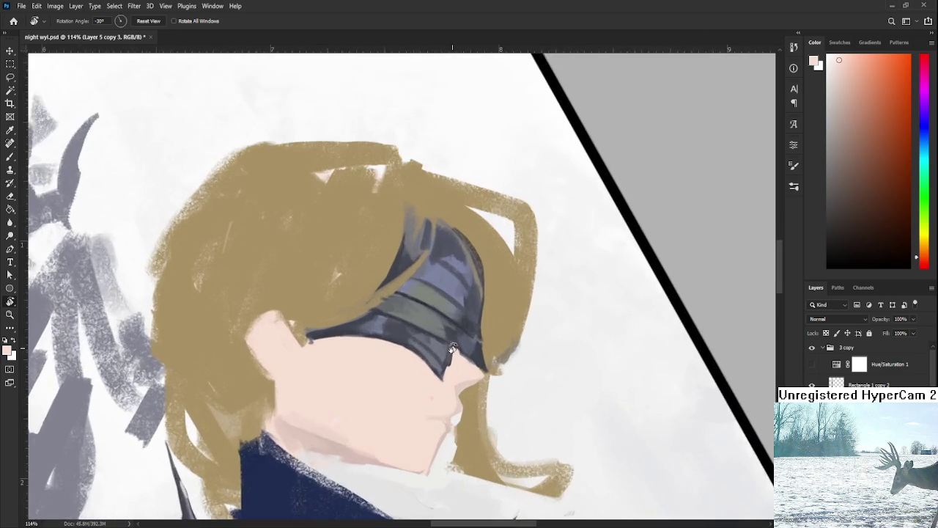
scroll(447, 374, up, 2)
scroll(445, 387, up, 1)
key(b)
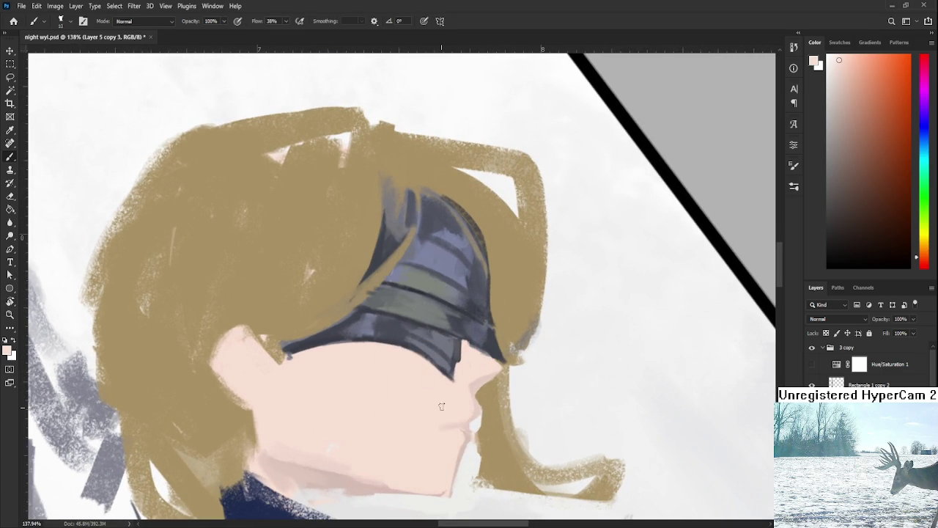
scroll(400, 374, down, 1)
key(r)
drag(449, 355, 443, 369)
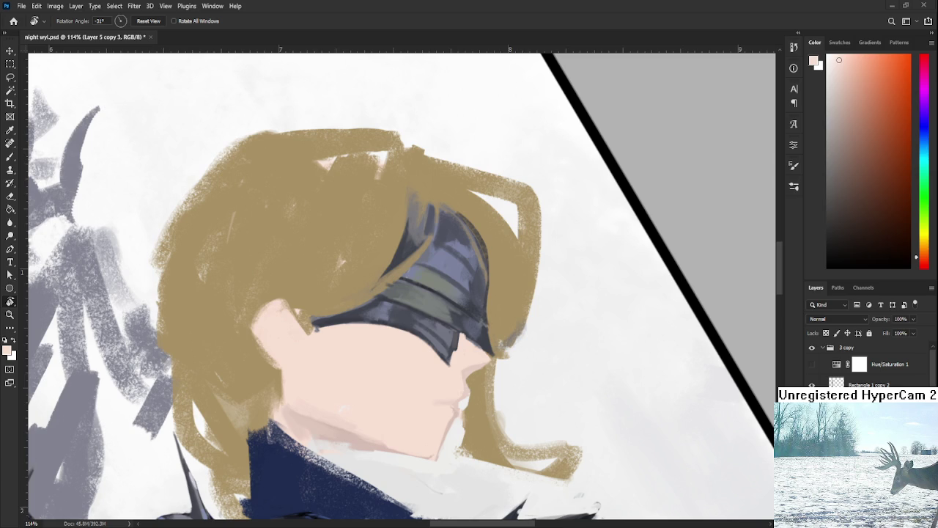
Step: Paint a skin-toned ear beside the face, narrowing it with tan hair and rounding its top
drag(321, 313, 371, 357)
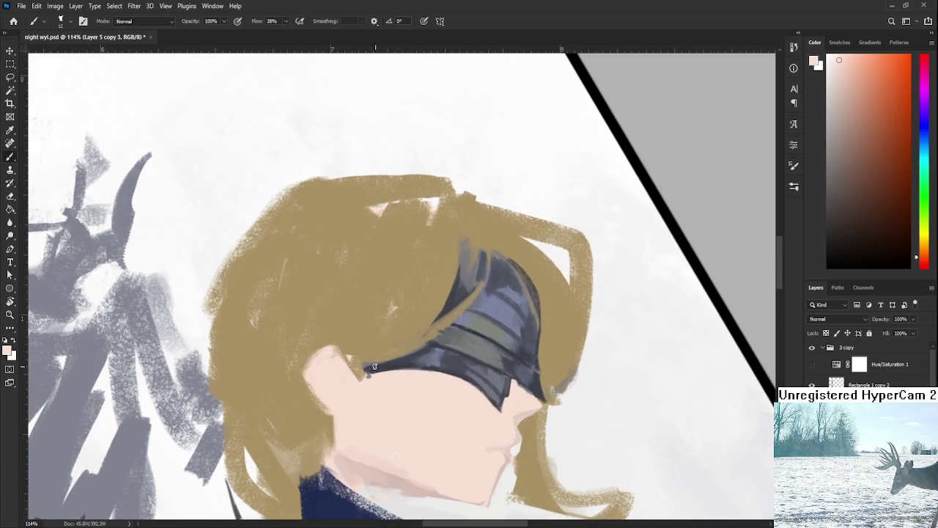
alt+click(346, 376)
mouse_move(345, 341)
mouse_down()
mouse_move(323, 344)
mouse_move(356, 378)
mouse_move(346, 344)
mouse_up()
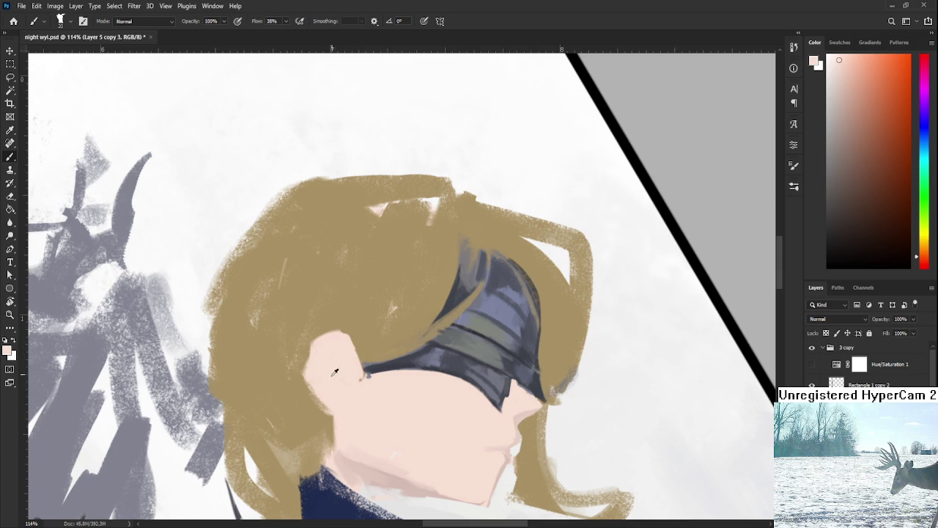
alt+click(297, 377)
mouse_move(308, 366)
mouse_down()
mouse_move(314, 399)
mouse_move(331, 408)
mouse_up()
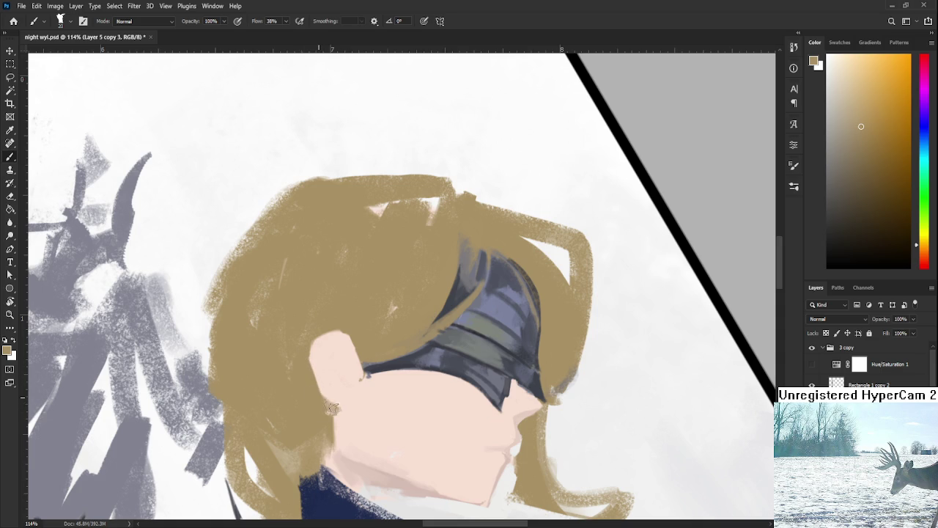
alt+click(323, 366)
drag(343, 330, 320, 333)
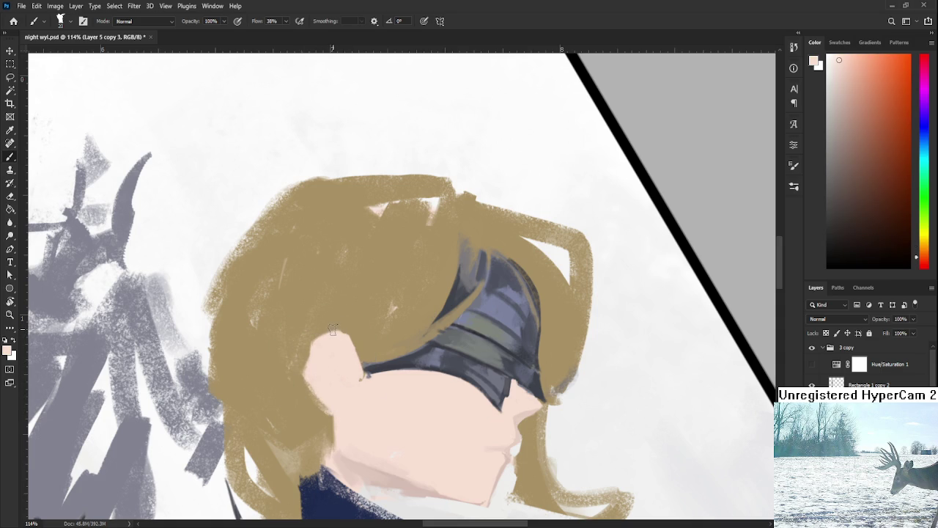
Step: Narrow the ear's left edge with hair, extend its top in skin tone, and cover the skin edge
alt+click(293, 360)
drag(307, 342, 323, 393)
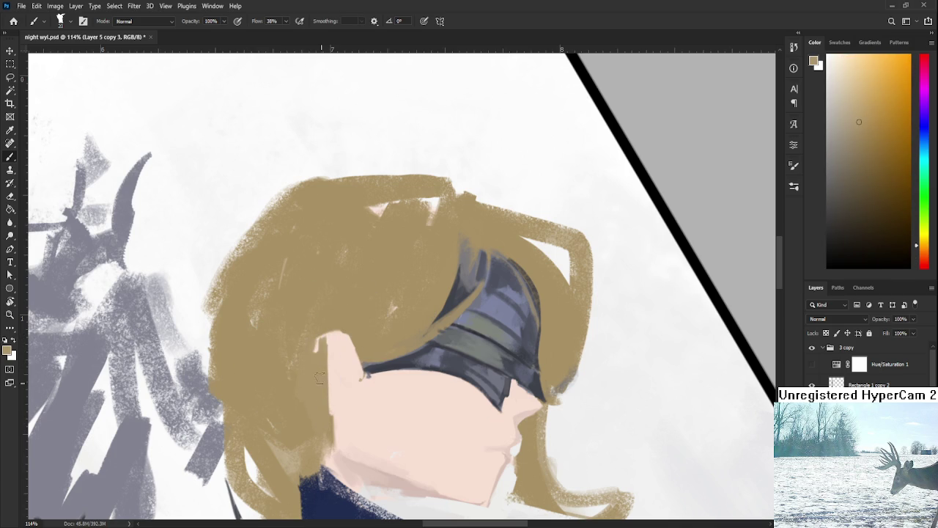
alt+click(334, 359)
mouse_move(322, 344)
mouse_down()
mouse_move(338, 321)
mouse_move(341, 359)
mouse_move(327, 366)
mouse_move(317, 350)
mouse_move(353, 336)
mouse_up()
alt+click(362, 342)
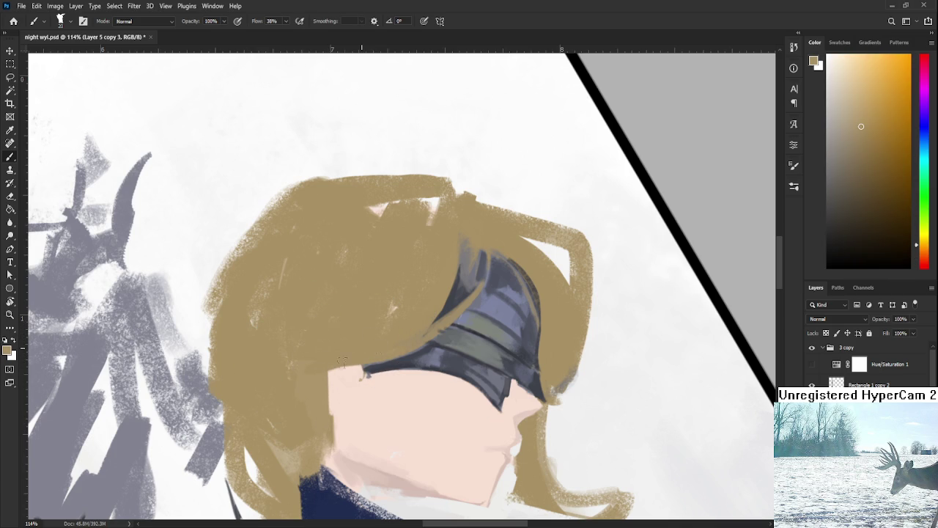
alt+click(359, 343)
alt+click(329, 388)
alt+click(328, 388)
mouse_move(325, 389)
mouse_down()
mouse_move(324, 414)
mouse_move(333, 371)
mouse_up()
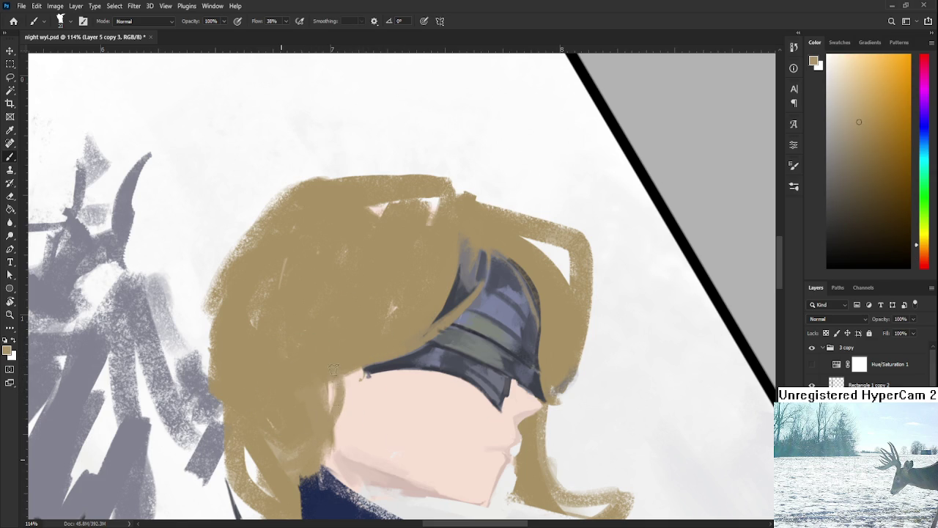
Step: Paint a pale pink hook shape for the ear into the hair
scroll(340, 388, up, 3)
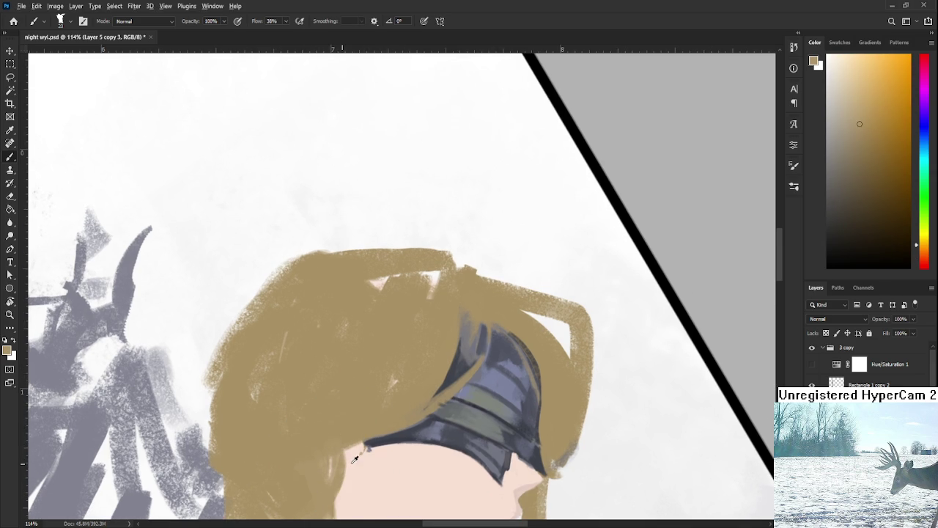
alt+click(352, 456)
drag(360, 448, 357, 335)
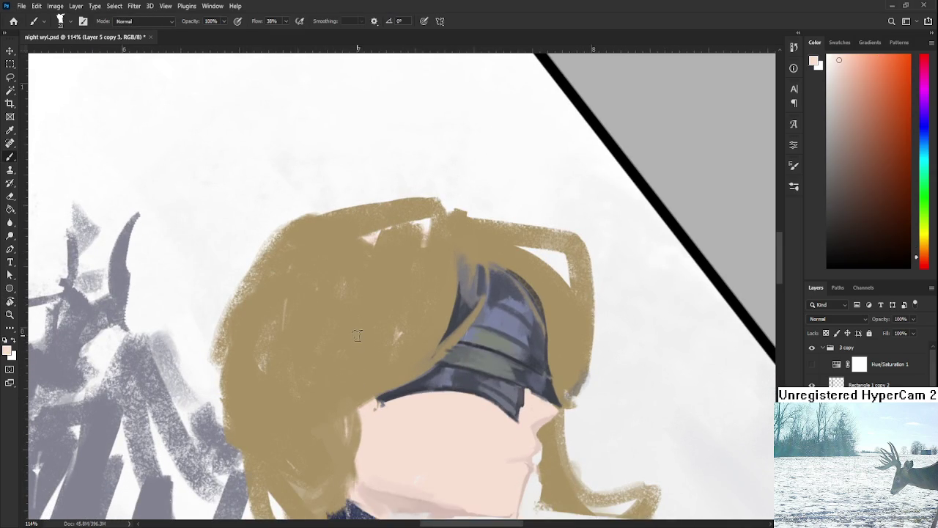
mouse_move(351, 331)
mouse_down()
mouse_move(344, 328)
mouse_move(350, 395)
mouse_up()
key(ctrl+z)
mouse_move(361, 329)
mouse_down()
mouse_move(325, 366)
mouse_move(355, 403)
mouse_move(336, 343)
mouse_move(352, 334)
mouse_move(365, 341)
mouse_move(352, 406)
mouse_up()
Step: Sweep tan hair strokes across most of the ear, touching up its edge
alt+click(376, 316)
drag(363, 366, 350, 395)
key(ctrl+z)
drag(366, 343, 331, 395)
key(ctrl+z)
drag(363, 338, 333, 389)
key(ctrl+z)
drag(359, 357, 335, 400)
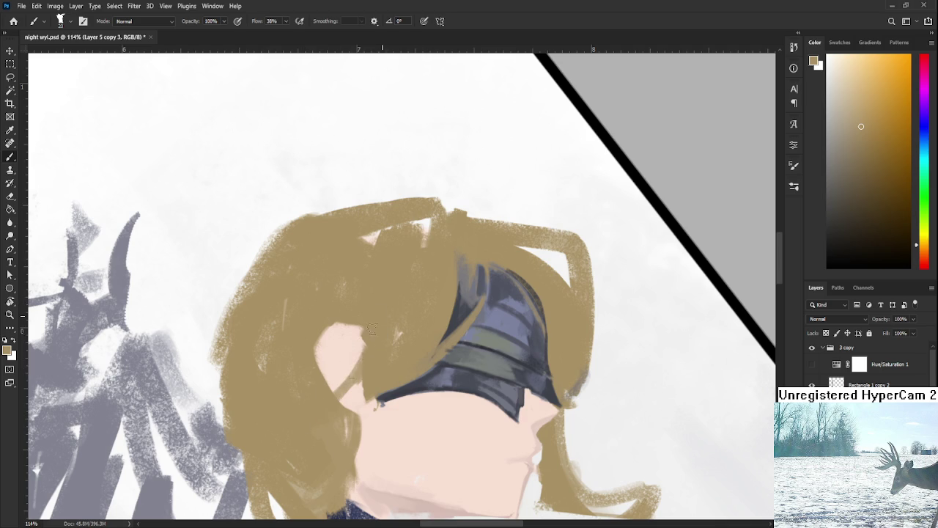
key(x)
mouse_move(358, 339)
mouse_down()
mouse_move(332, 388)
mouse_move(344, 400)
mouse_up()
Step: Resample tan hair and paint more hair over the ear area, leaving a pointed tip
alt+click(380, 332)
alt+click(398, 336)
alt+click(352, 356)
alt+click(373, 318)
mouse_move(360, 328)
mouse_down()
mouse_move(319, 362)
mouse_move(309, 346)
mouse_up()
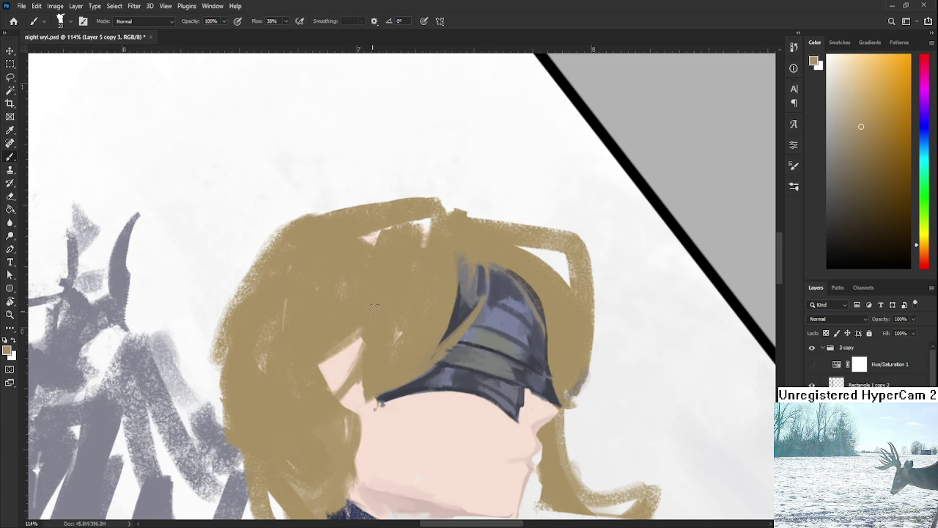
scroll(452, 315, down, 5)
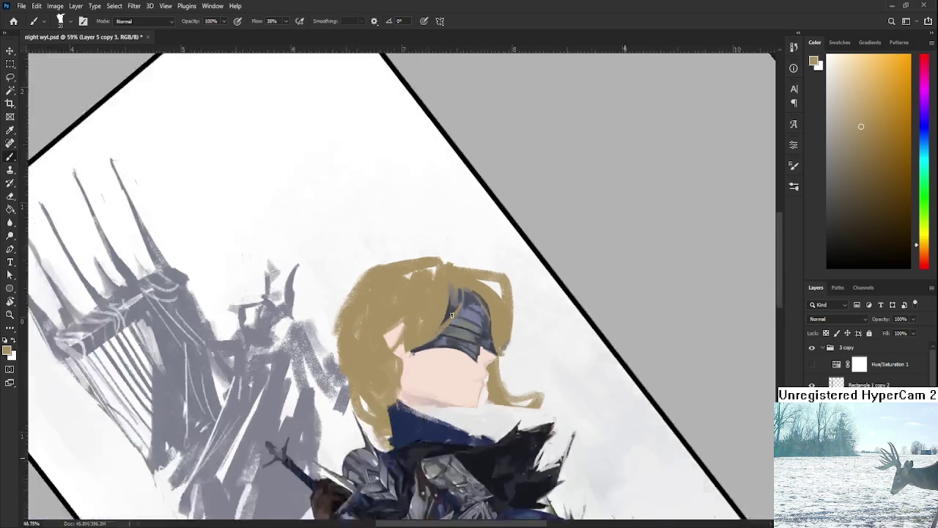
scroll(452, 315, up, 4)
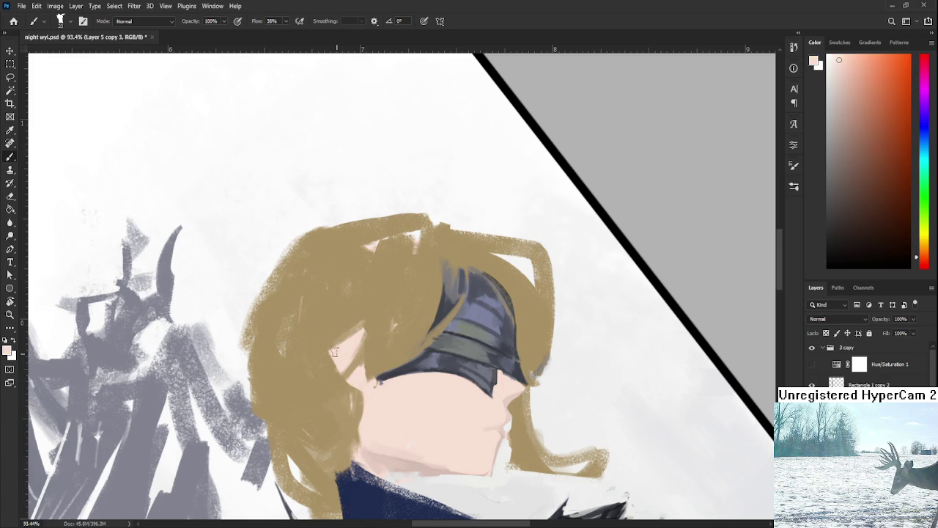
alt+shift+right_click(350, 395)
alt+shift+right_click(350, 395)
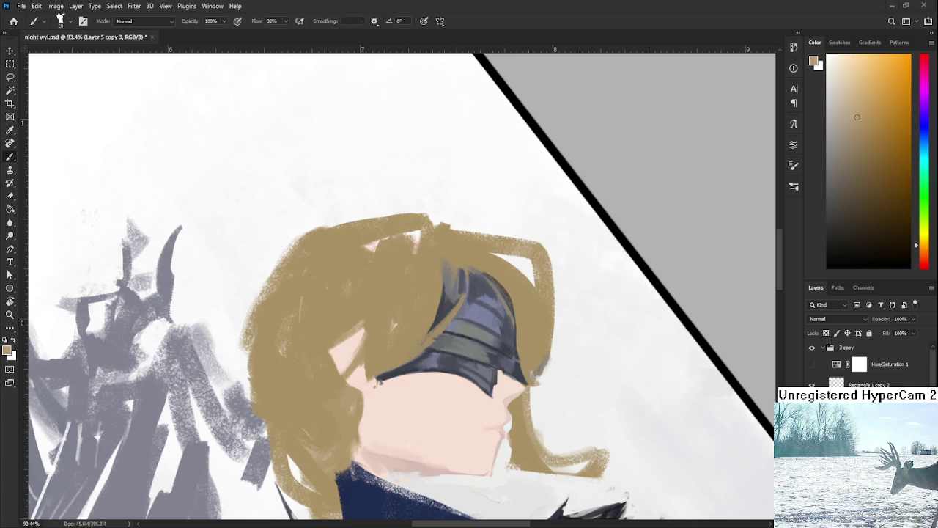
scroll(416, 374, down, 5)
key(r)
mouse_move(366, 294)
mouse_down()
mouse_move(416, 374)
mouse_move(534, 342)
mouse_up()
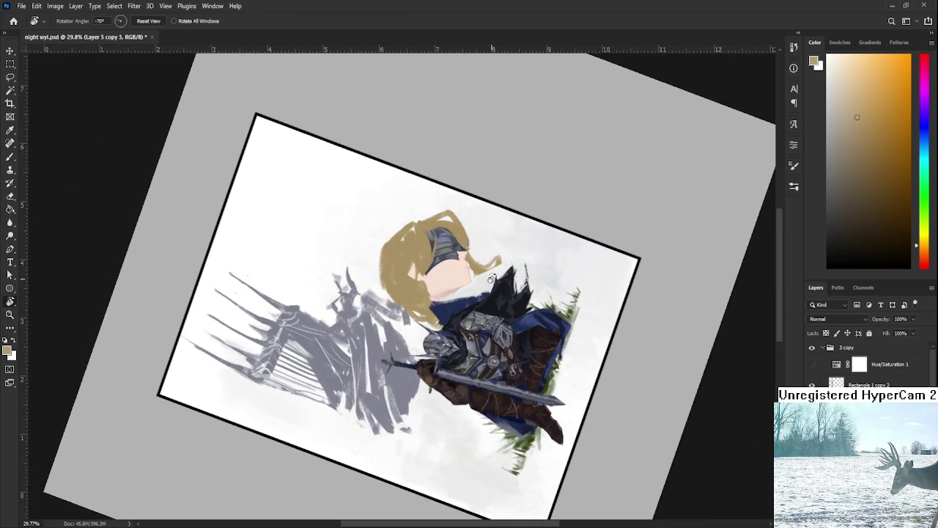
Step: Rotate the view back slightly and sample a skin pink from the face
scroll(461, 248, up, 3)
scroll(460, 248, up, 3)
scroll(462, 273, up, 2)
mouse_move(462, 273)
mouse_down()
mouse_move(499, 345)
mouse_move(494, 325)
mouse_up()
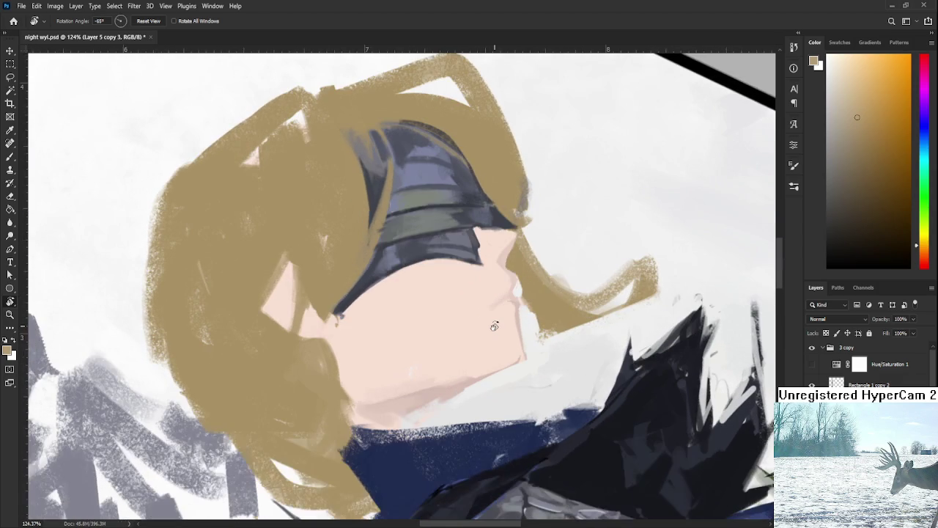
scroll(493, 324, down, 1)
alt+click(407, 325)
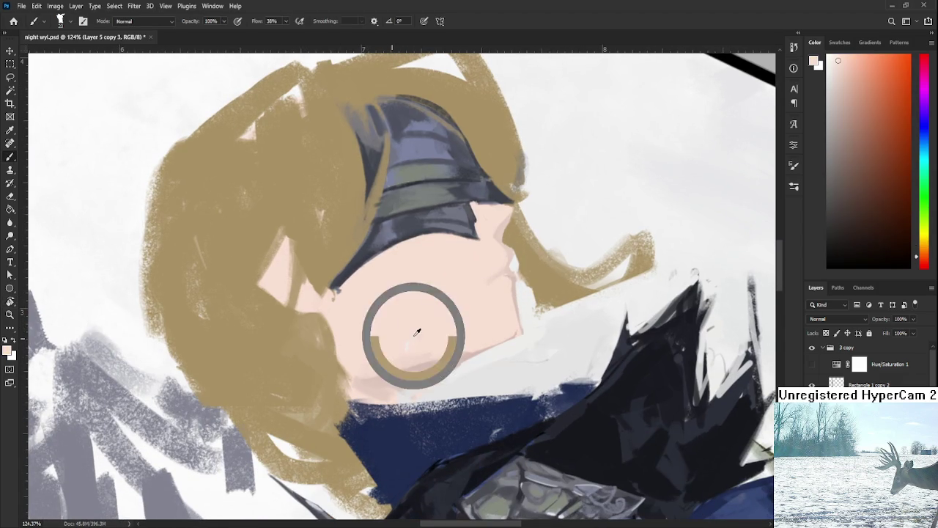
alt+click(484, 337)
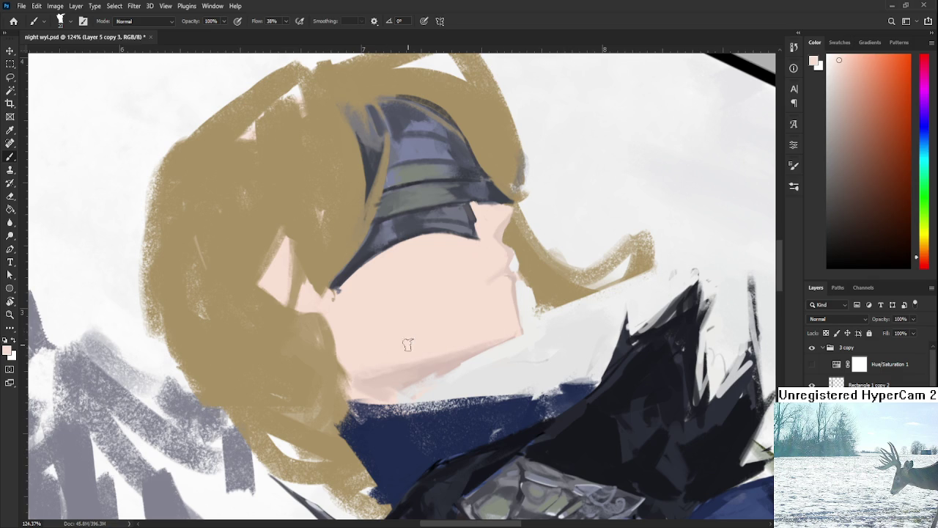
Step: Sample jaw and cheek tones, ending on a light skin tone from the face
drag(400, 340, 422, 366)
alt+click(395, 404)
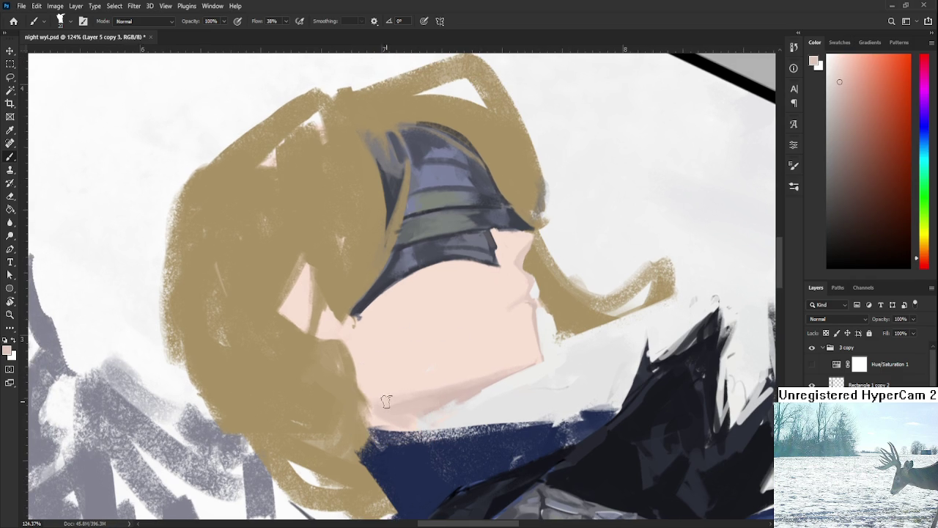
alt+click(385, 408)
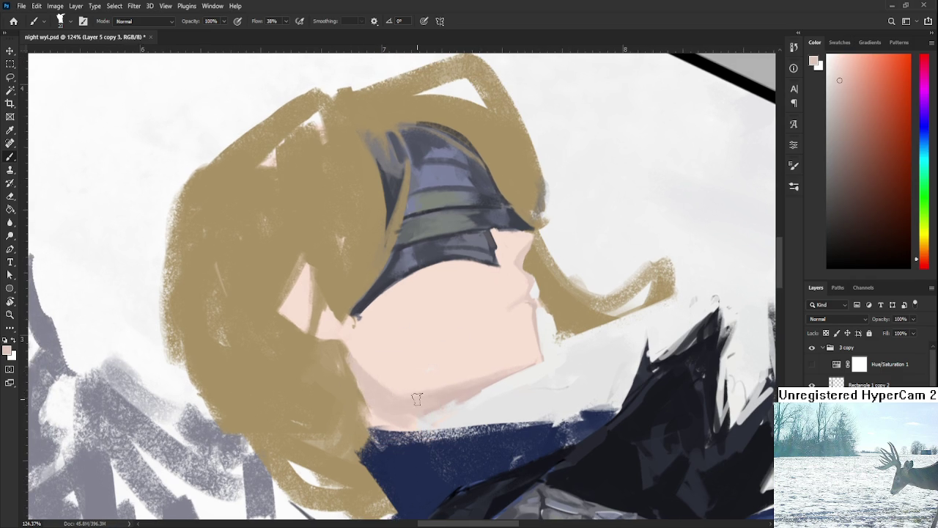
key(r)
drag(357, 368, 335, 356)
alt+click(320, 360)
alt+click(354, 346)
alt+click(341, 367)
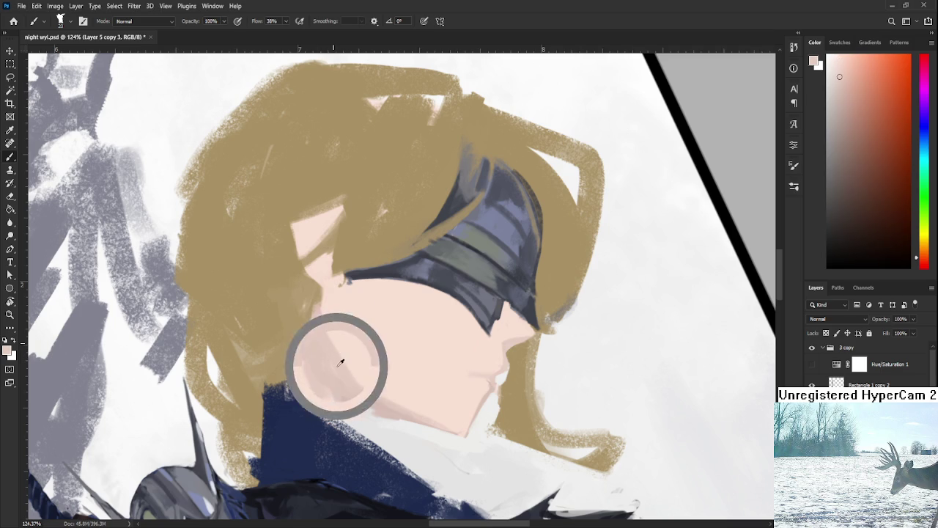
alt+click(371, 366)
scroll(422, 324, down, 1)
scroll(422, 324, down, 5)
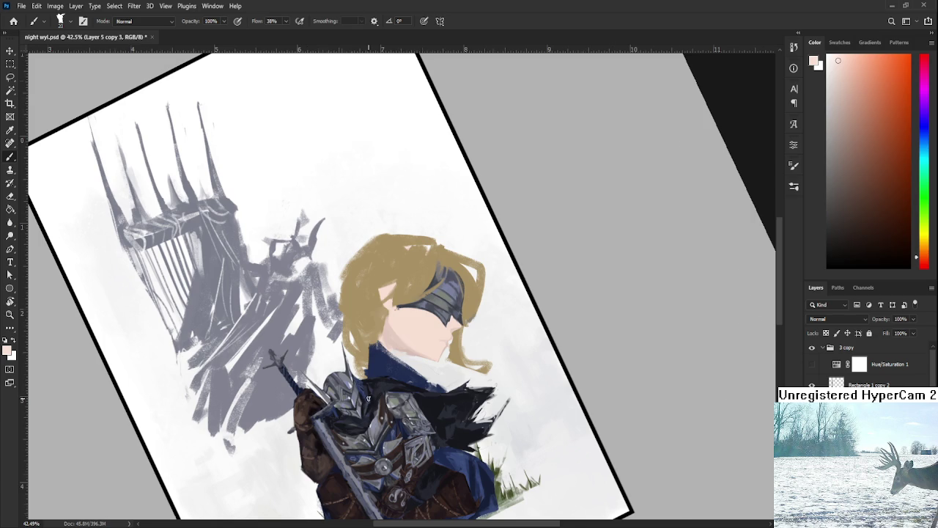
scroll(435, 371, up, 2)
scroll(435, 372, up, 3)
scroll(435, 371, up, 3)
key(r)
drag(435, 371, 462, 361)
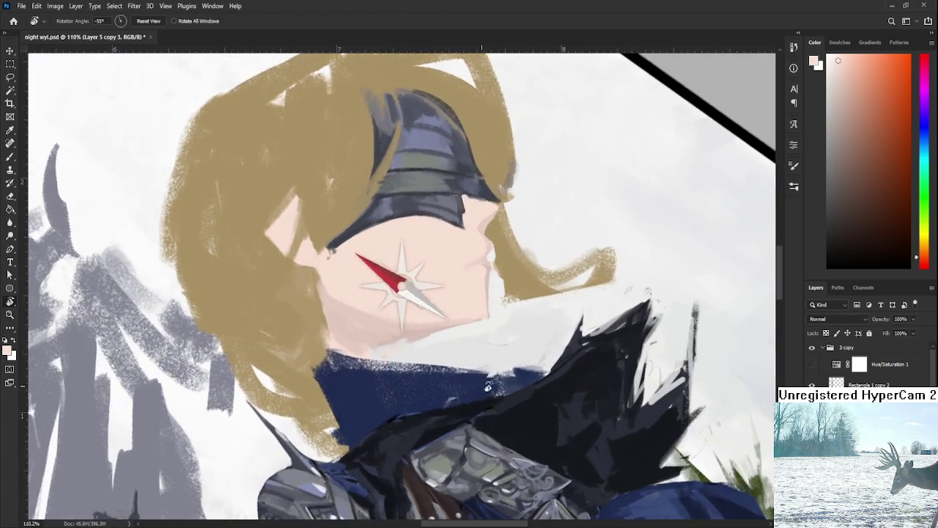
key(b)
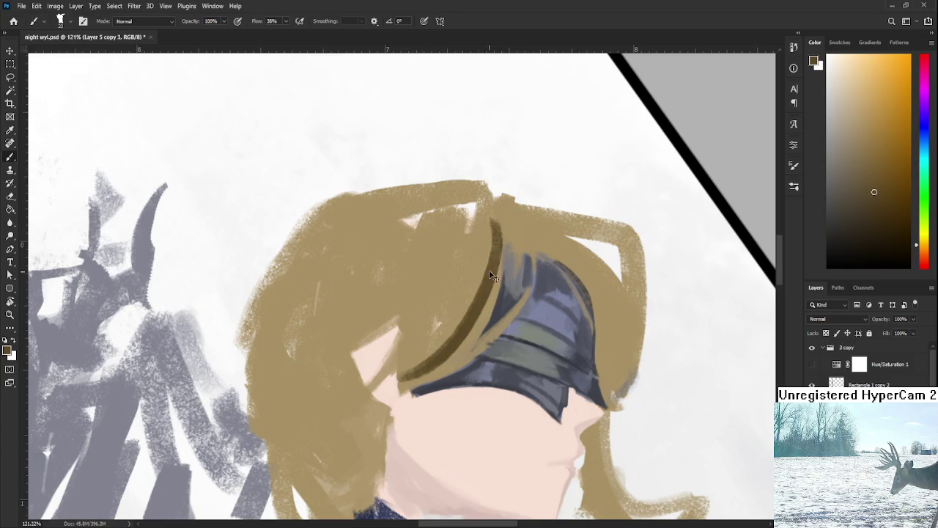
mouse_move(503, 206)
mouse_down()
mouse_move(490, 309)
mouse_move(465, 363)
mouse_move(405, 396)
mouse_up()
key(ctrl+z)
drag(491, 313, 399, 396)
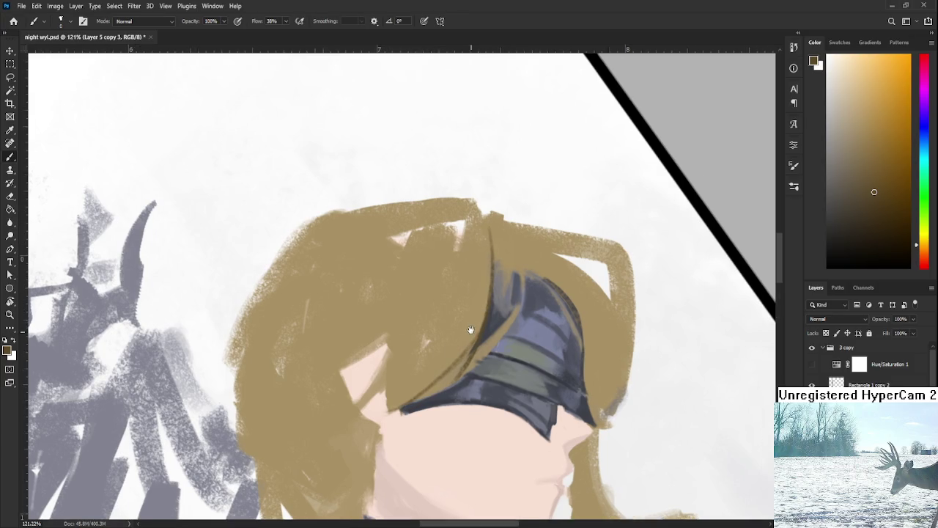
drag(487, 321, 373, 399)
key(ctrl+z)
drag(462, 349, 383, 412)
mouse_move(459, 231)
mouse_down()
mouse_move(448, 263)
mouse_move(456, 248)
mouse_up()
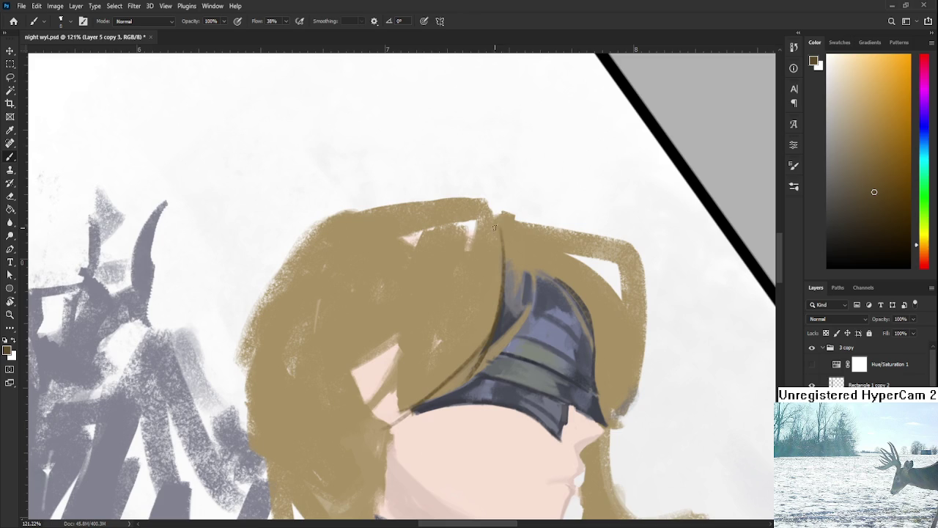
drag(496, 208, 400, 398)
key(ctrl+z)
drag(509, 265, 503, 253)
mouse_move(479, 333)
mouse_down()
mouse_move(513, 195)
mouse_move(365, 359)
mouse_up()
key(ctrl+z)
drag(515, 195, 373, 366)
key(ctrl+z)
drag(506, 196, 308, 401)
key(ctrl+z)
mouse_move(498, 209)
mouse_down()
mouse_move(293, 380)
mouse_move(389, 336)
mouse_up()
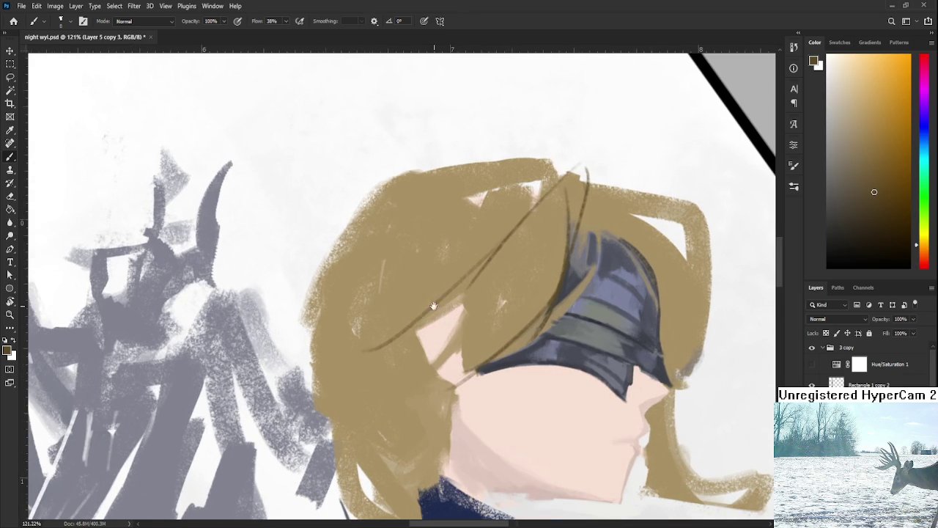
drag(521, 217, 322, 359)
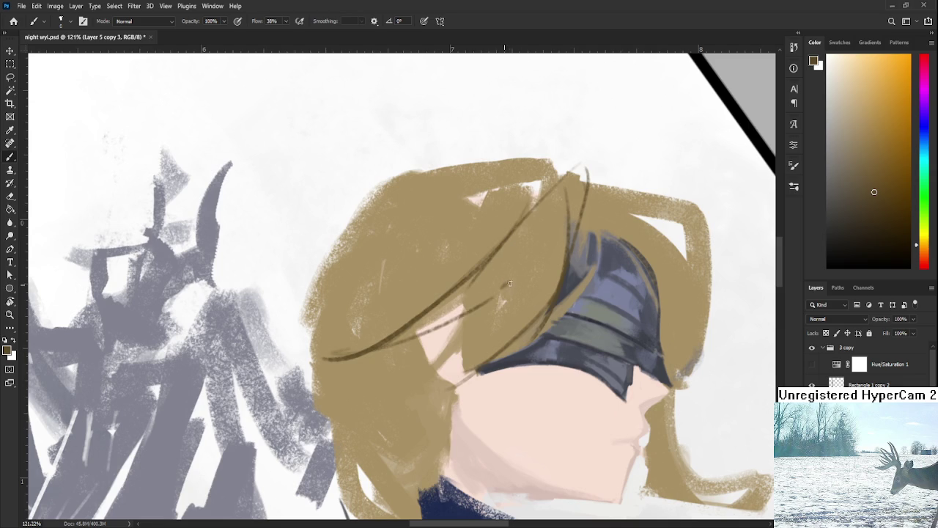
drag(381, 322, 333, 352)
drag(518, 265, 425, 343)
key(ctrl+z)
drag(538, 214, 438, 331)
key(ctrl+z)
drag(518, 246, 436, 337)
drag(530, 214, 370, 353)
scroll(524, 226, down, 1)
drag(526, 195, 436, 364)
scroll(462, 322, down, 5)
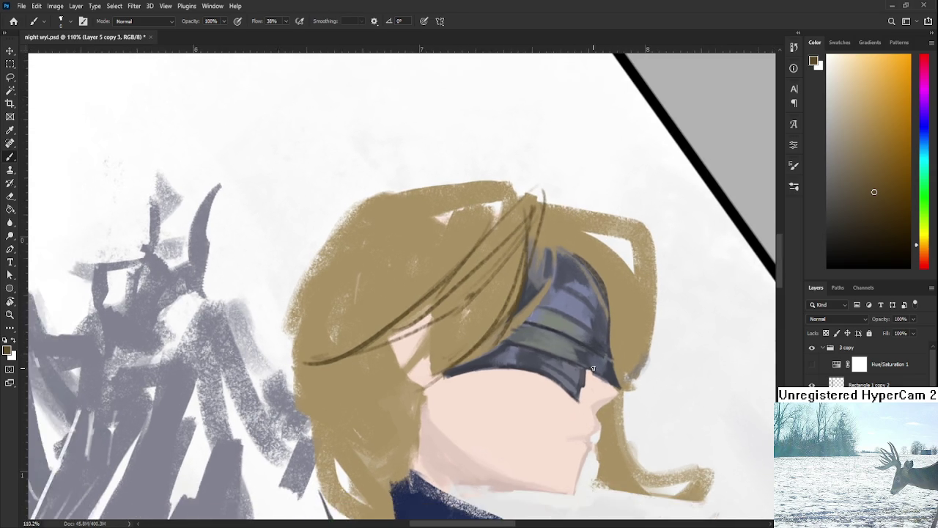
key(r)
mouse_move(439, 308)
mouse_down()
mouse_move(480, 319)
mouse_move(477, 326)
mouse_up()
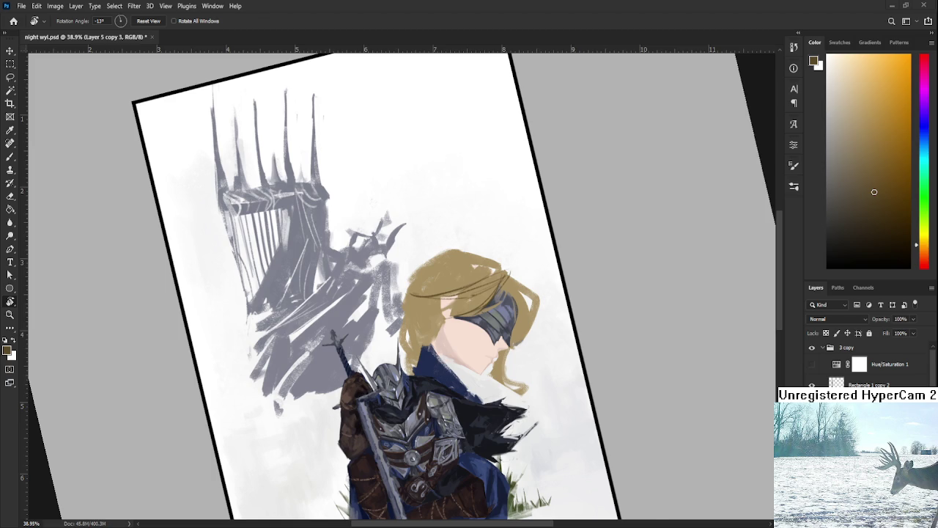
Step: Draw thin dark-brown curving strand lines through the hair
scroll(416, 385, up, 5)
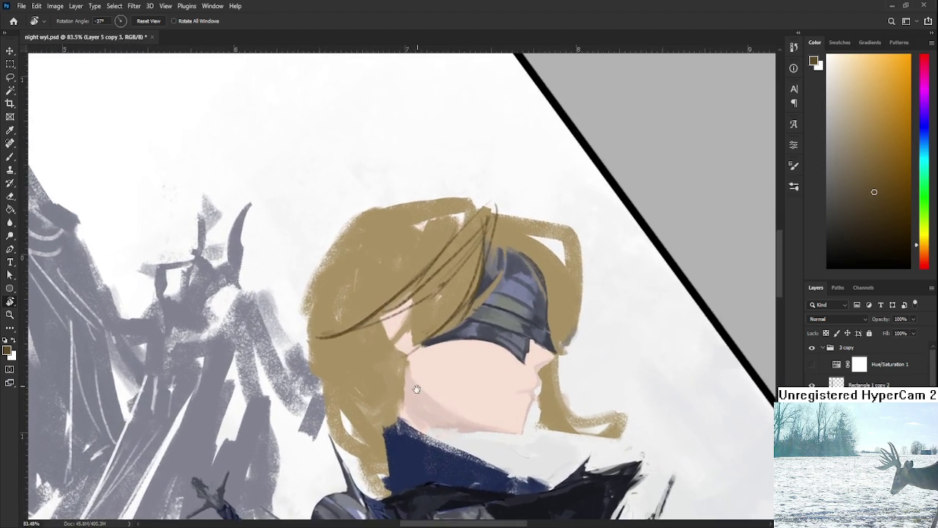
scroll(417, 385, up, 2)
key(b)
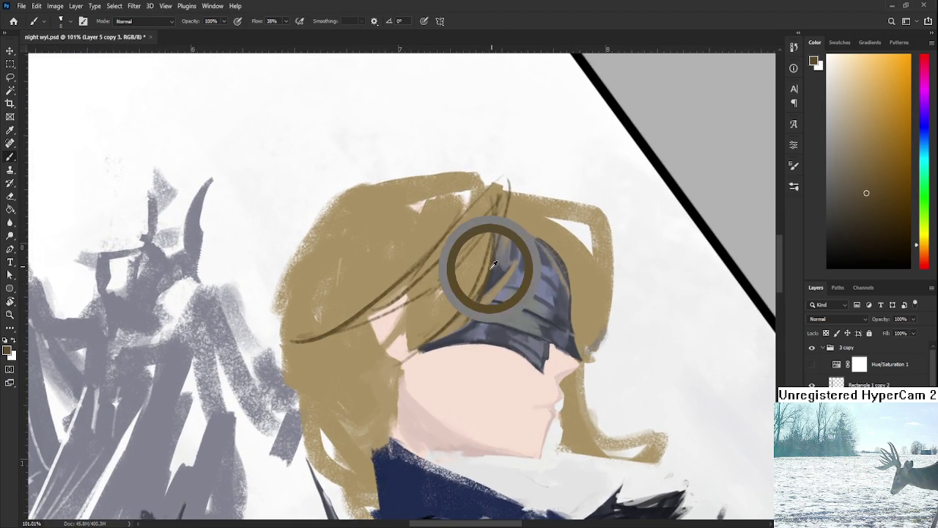
mouse_move(370, 218)
mouse_down()
mouse_move(393, 217)
mouse_move(368, 337)
mouse_up()
key(ctrl+z)
key(ctrl+z)
mouse_move(425, 193)
mouse_down()
mouse_move(381, 338)
mouse_move(388, 369)
mouse_up()
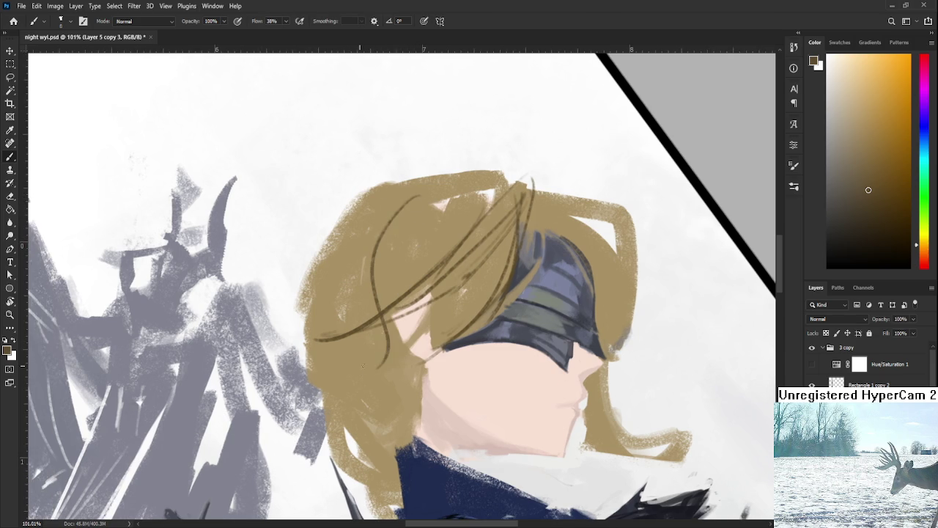
key(ctrl+z)
drag(418, 196, 387, 351)
Step: Add a curved dark strand along the hair's right edge
drag(449, 228, 448, 257)
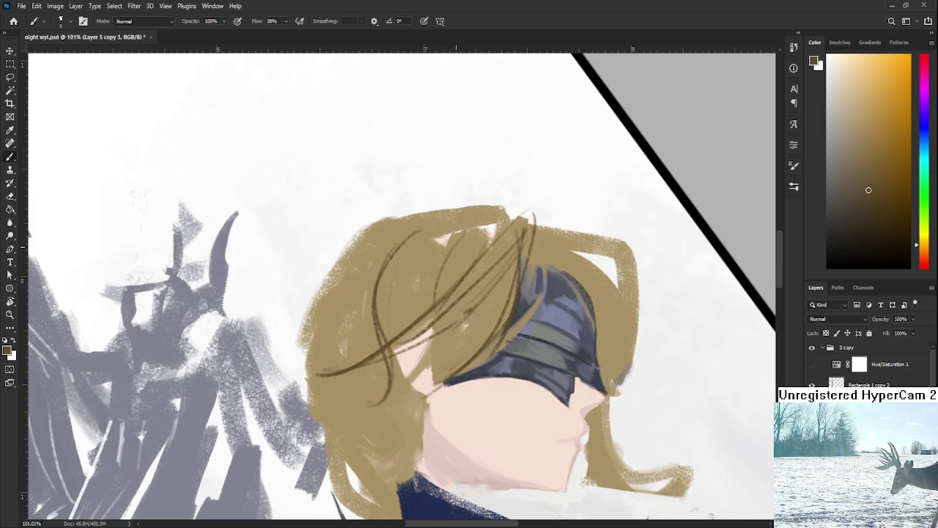
mouse_move(455, 236)
mouse_down()
mouse_move(430, 203)
mouse_move(513, 302)
mouse_up()
key(ctrl+0)
key(r)
scroll(513, 303, up, 5)
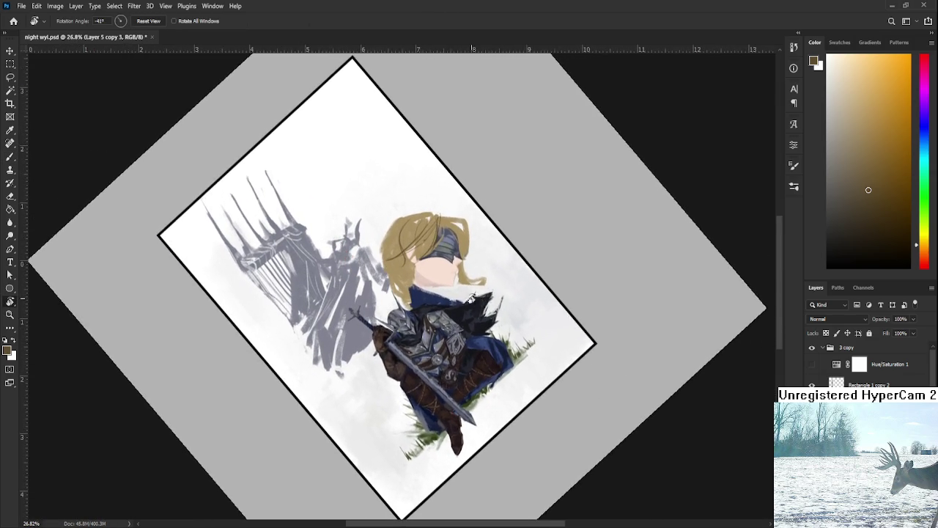
scroll(461, 293, up, 2)
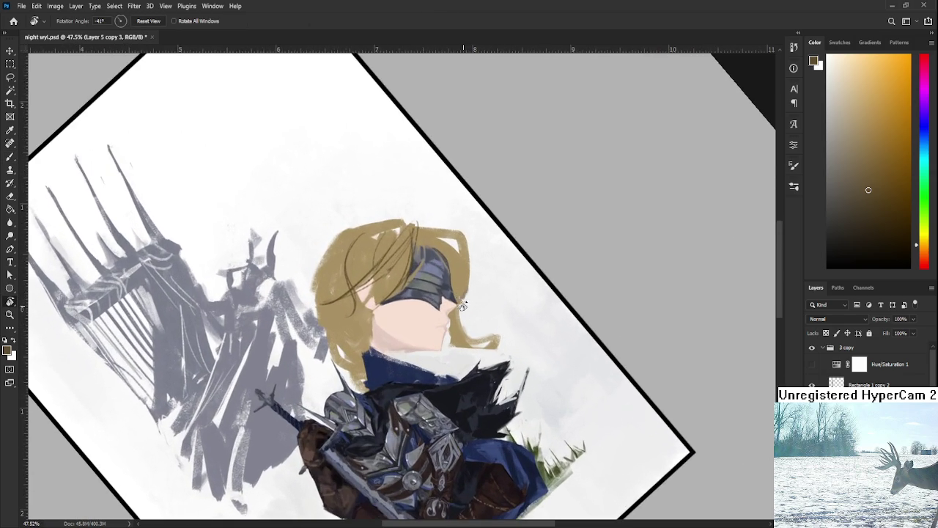
drag(462, 293, 469, 328)
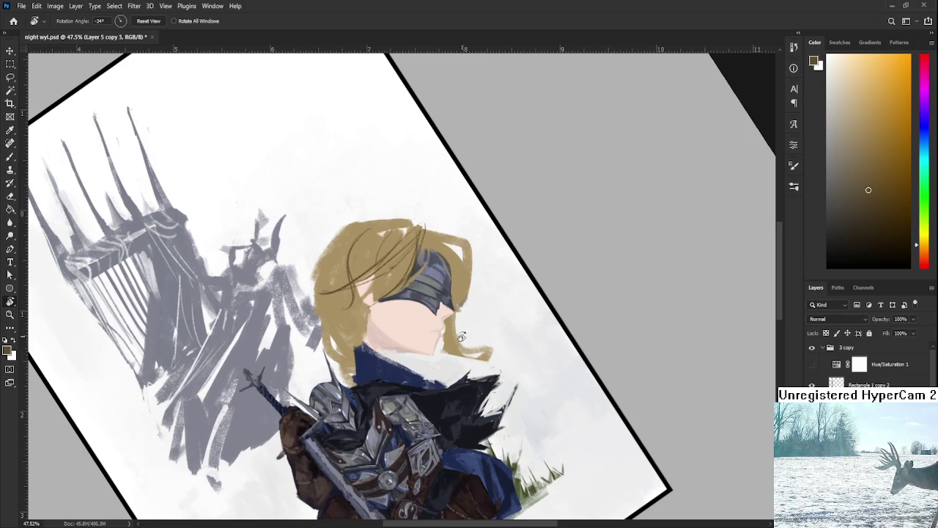
key(b)
scroll(432, 285, up, 1)
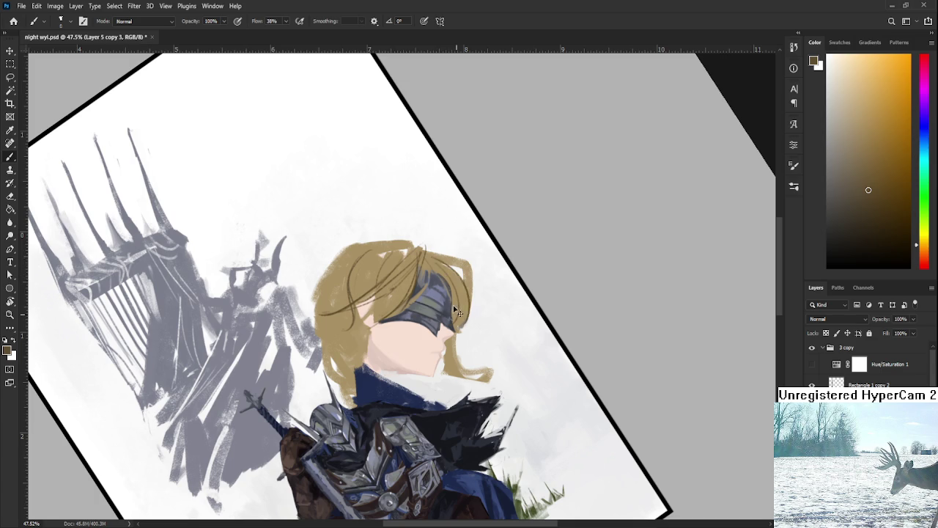
scroll(469, 286, down, 2)
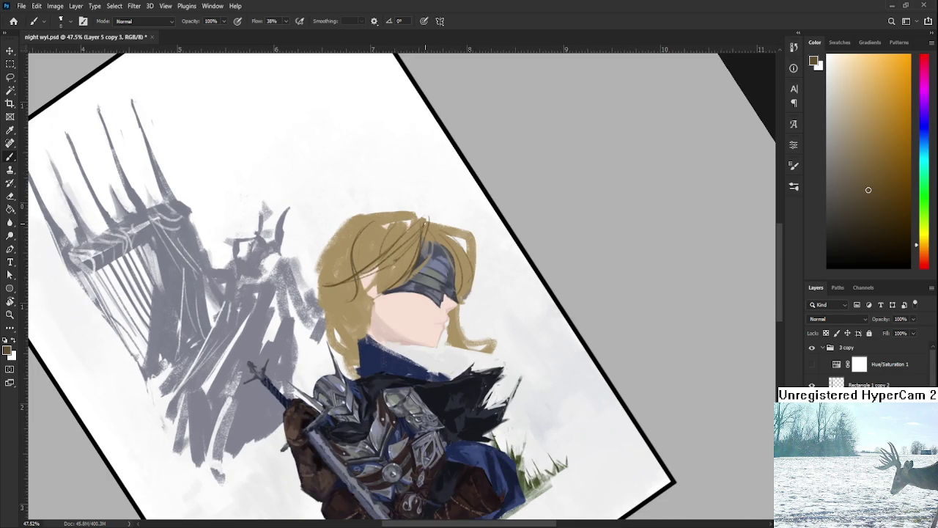
drag(450, 227, 479, 296)
Step: Hide and reshow the armor, sword and fur layer to check the hair
key(e)
scroll(484, 266, up, 2)
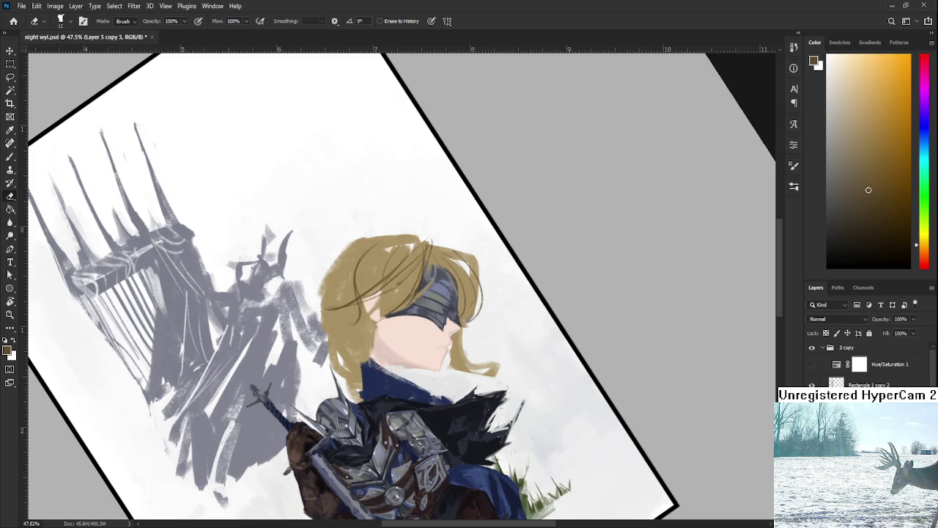
key(space)
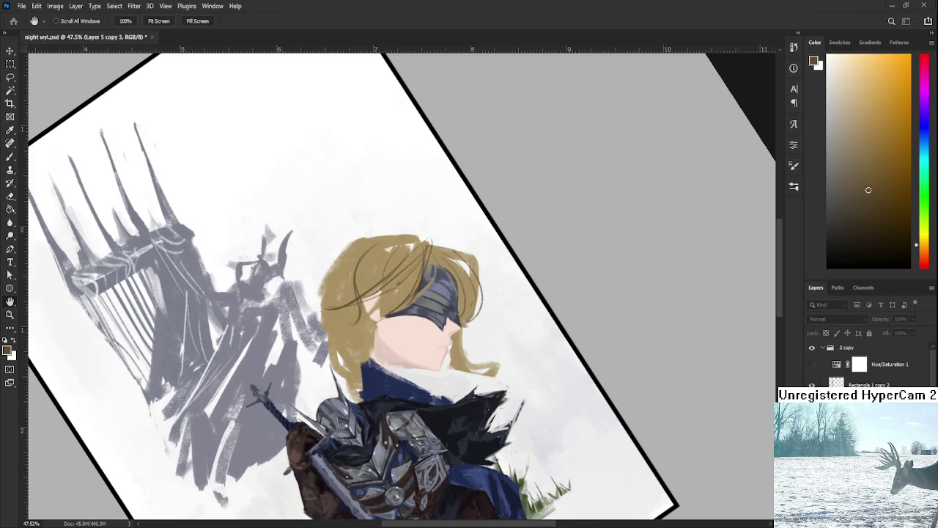
click(811, 399)
click(811, 399)
Step: Lasso around the head and copy the selection onto a new layer
key(l)
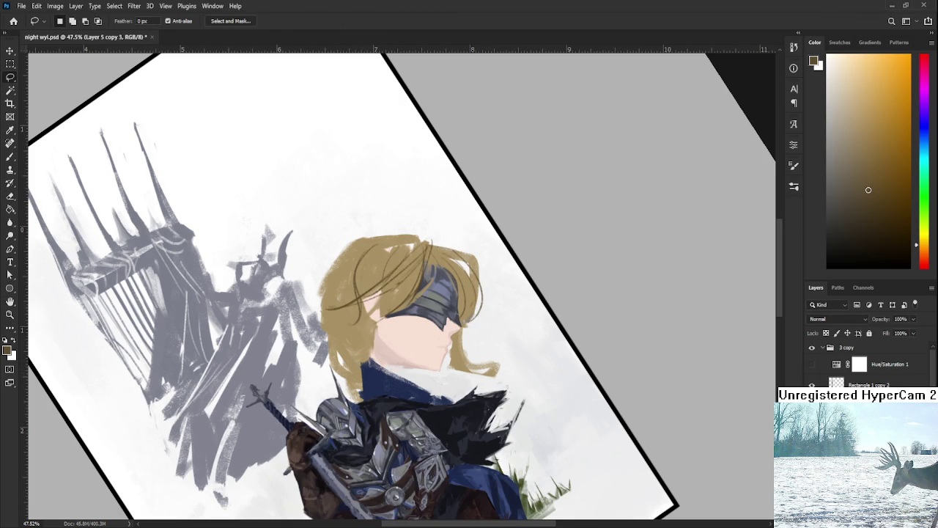
mouse_move(460, 380)
mouse_down()
mouse_move(339, 357)
mouse_move(476, 374)
mouse_up()
key(ctrl+j)
scroll(471, 230, up, 2)
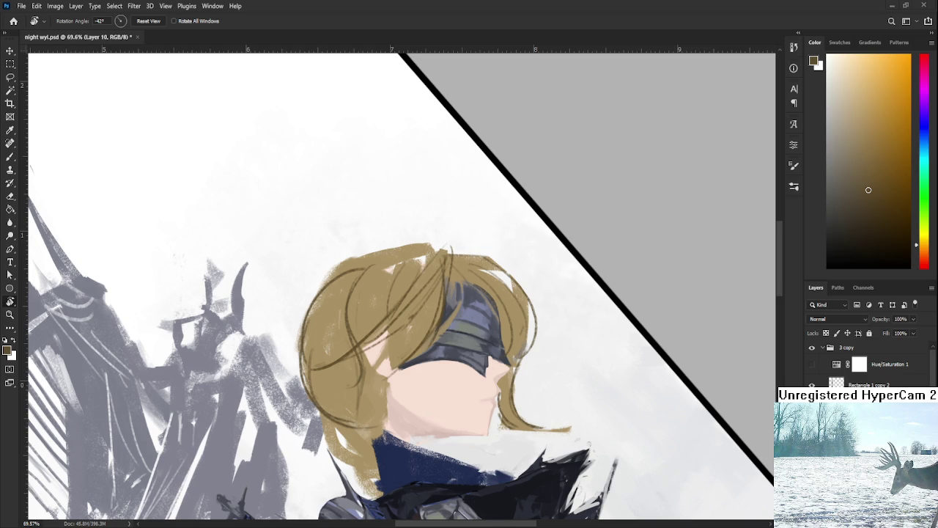
Step: Draw a dark strand along the hair's right edge
scroll(475, 376, down, 5)
drag(476, 376, 477, 379)
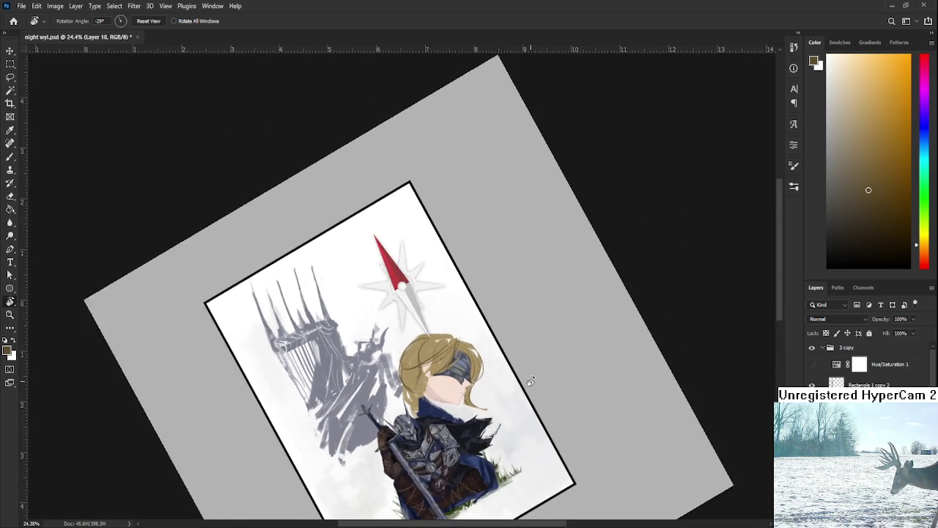
scroll(475, 379, up, 2)
scroll(475, 379, up, 2)
scroll(476, 379, up, 2)
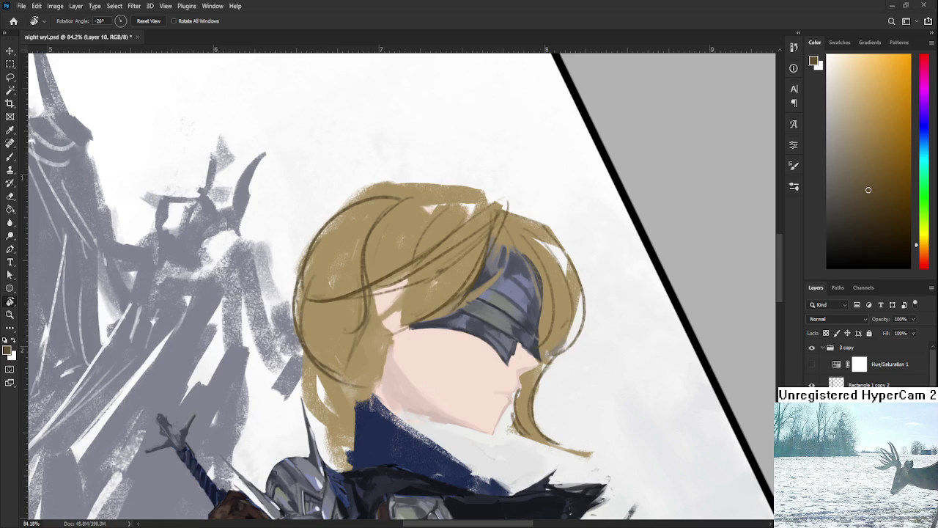
mouse_move(391, 324)
mouse_down()
mouse_move(495, 266)
mouse_move(537, 309)
mouse_up()
key(b)
key(r)
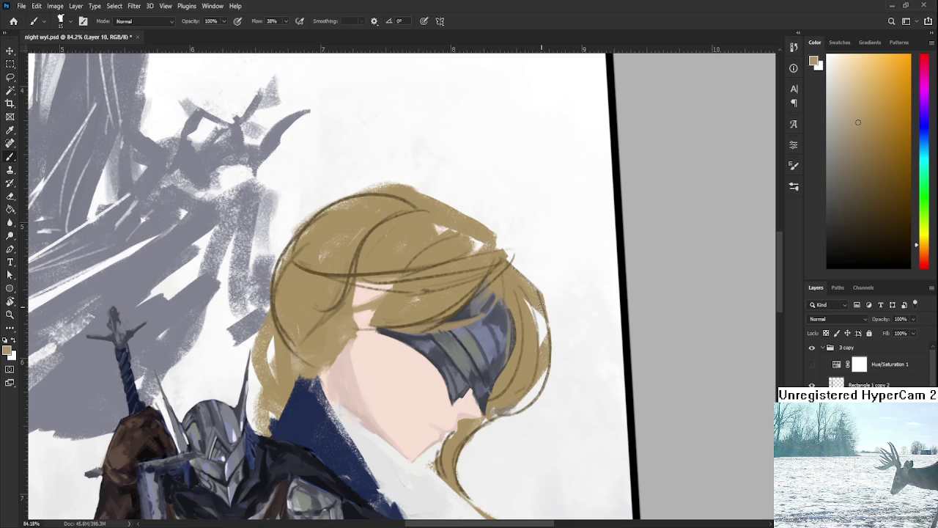
drag(534, 301, 543, 343)
Step: Paint darker brown shading into the hair, sampling darker and lighter hair tones
key(r)
drag(537, 295, 548, 293)
key(b)
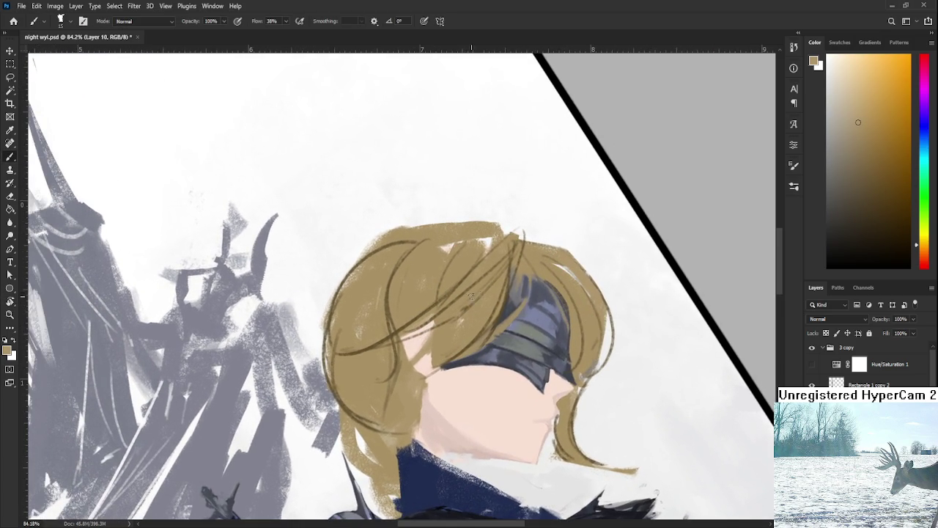
drag(481, 300, 467, 330)
alt+click(465, 334)
alt+click(477, 309)
alt+click(452, 337)
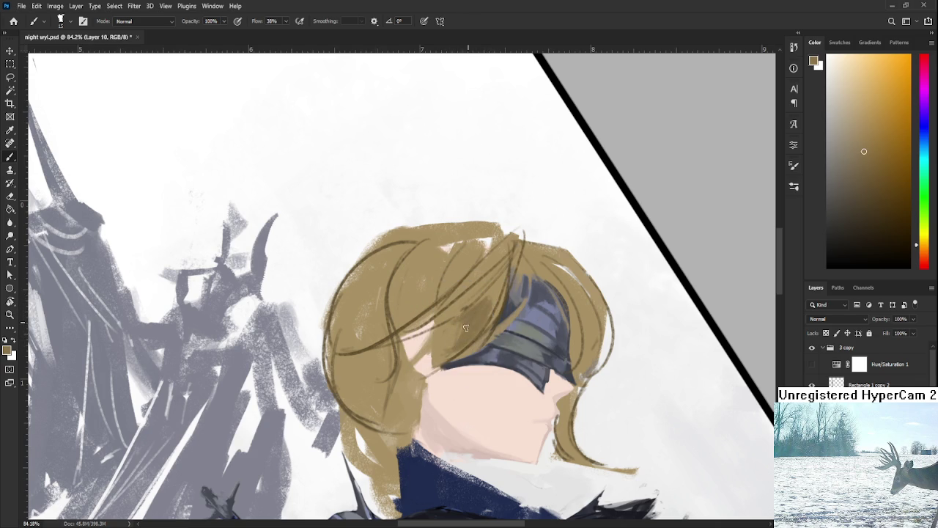
alt+click(473, 314)
alt+click(473, 307)
alt+click(475, 291)
alt+click(489, 300)
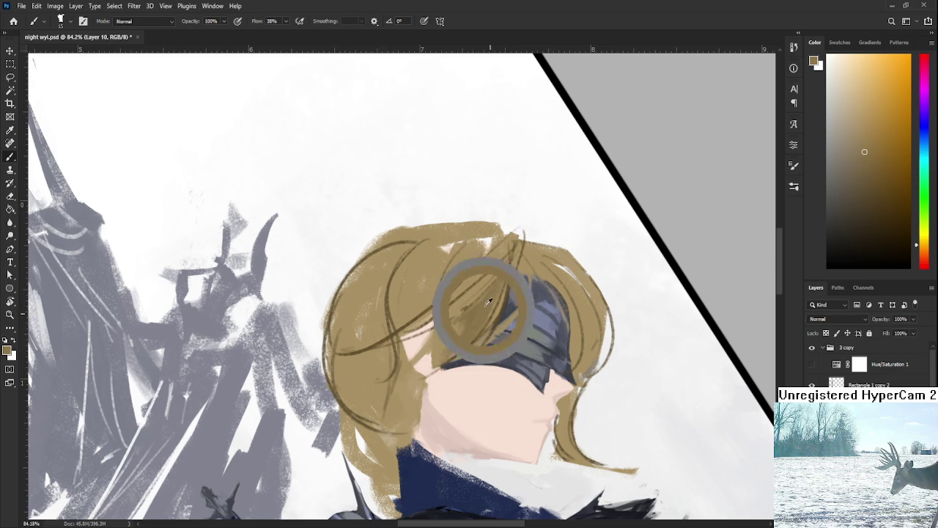
alt+click(458, 327)
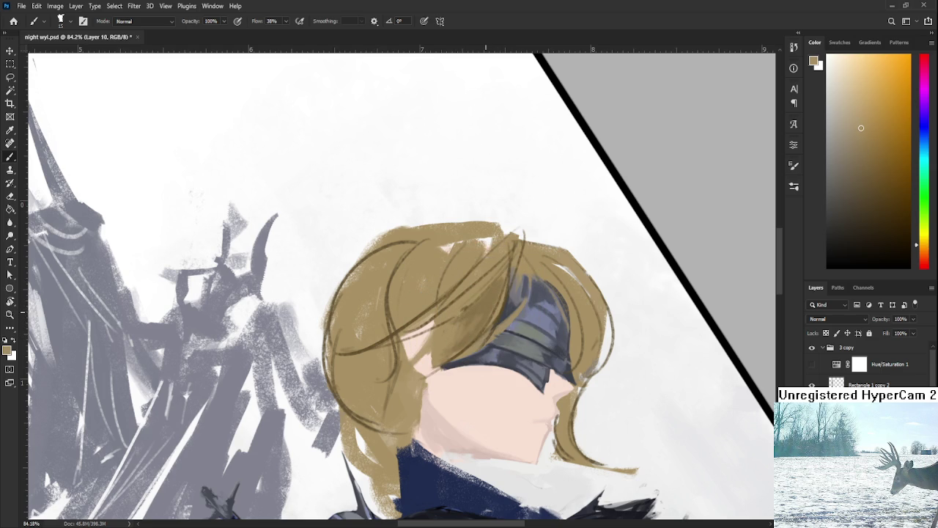
Step: Paint a dark spike at the cloak's edge
scroll(477, 359, down, 5)
drag(501, 381, 504, 348)
drag(577, 367, 590, 348)
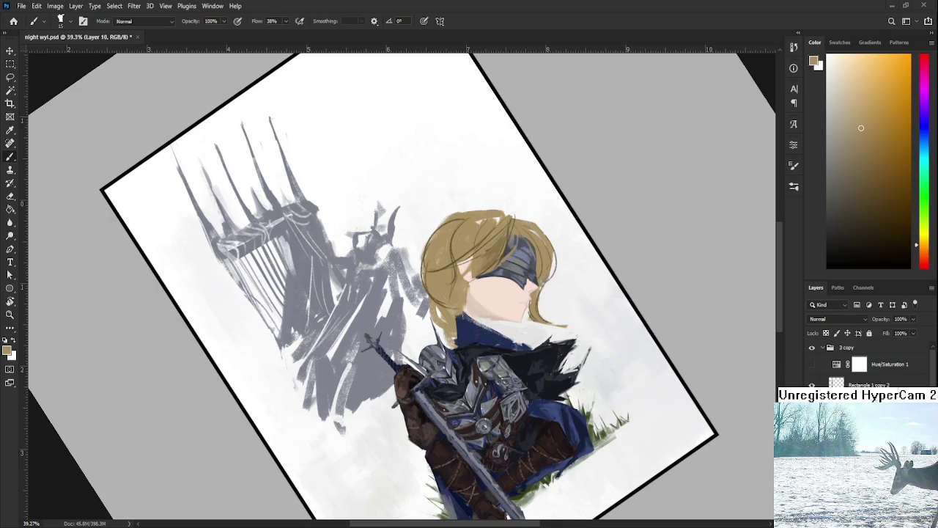
Step: Zoom in and sample several darker and lighter brown tones from the hair
scroll(476, 298, up, 2)
scroll(477, 298, up, 1)
scroll(363, 423, up, 2)
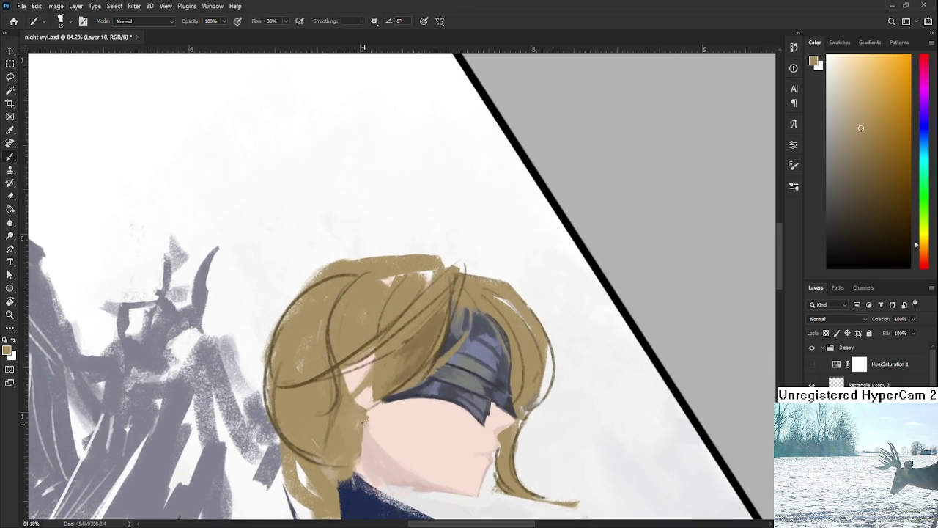
alt+click(421, 343)
alt+click(400, 359)
alt+click(396, 364)
alt+click(416, 351)
alt+click(426, 316)
alt+click(418, 340)
scroll(389, 353, up, 1)
alt+click(436, 313)
alt+click(429, 337)
Step: Paint darker hair over the mask's top edge and cover the light patch at the top
mouse_move(429, 337)
mouse_down()
mouse_move(395, 315)
mouse_move(395, 345)
mouse_move(395, 300)
mouse_move(418, 292)
mouse_up()
alt+click(419, 300)
alt+click(381, 315)
alt+click(419, 294)
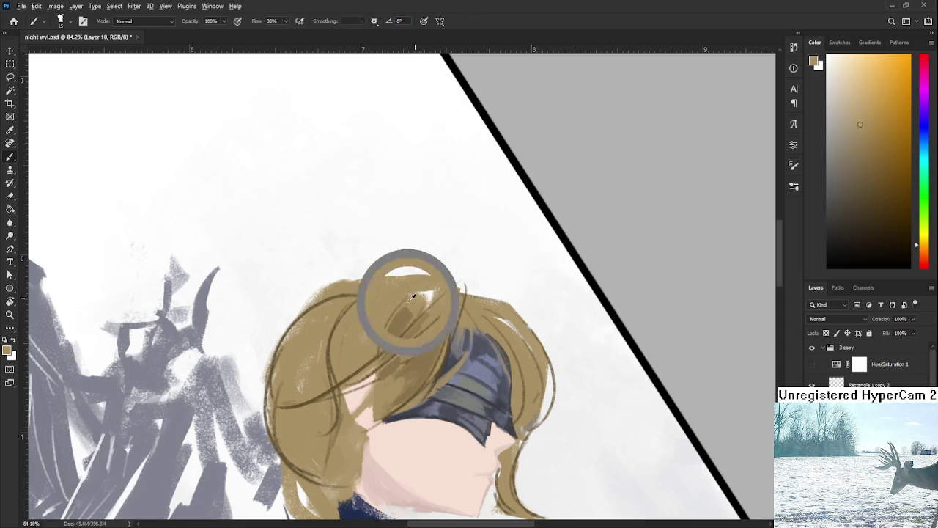
alt+click(425, 296)
alt+click(387, 312)
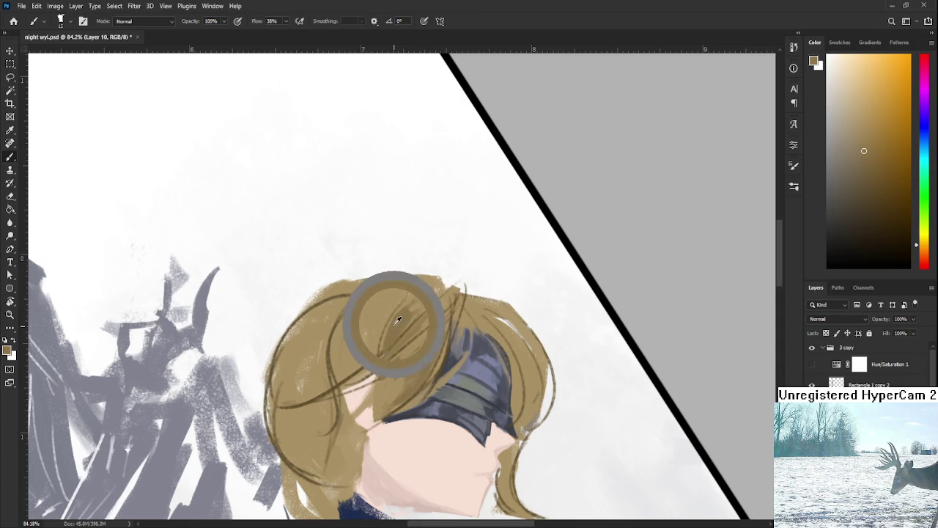
drag(400, 304, 415, 297)
alt+click(419, 302)
scroll(425, 340, down, 5)
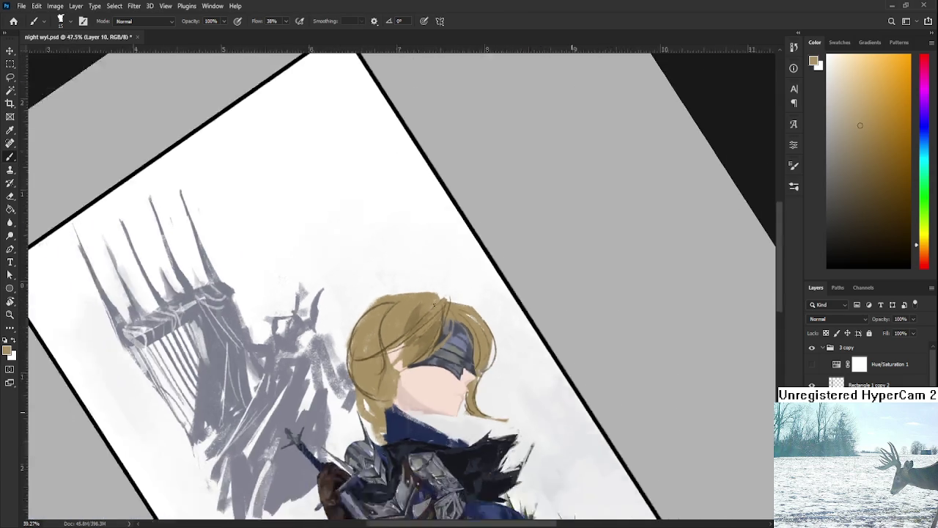
scroll(425, 340, up, 5)
alt+click(429, 383)
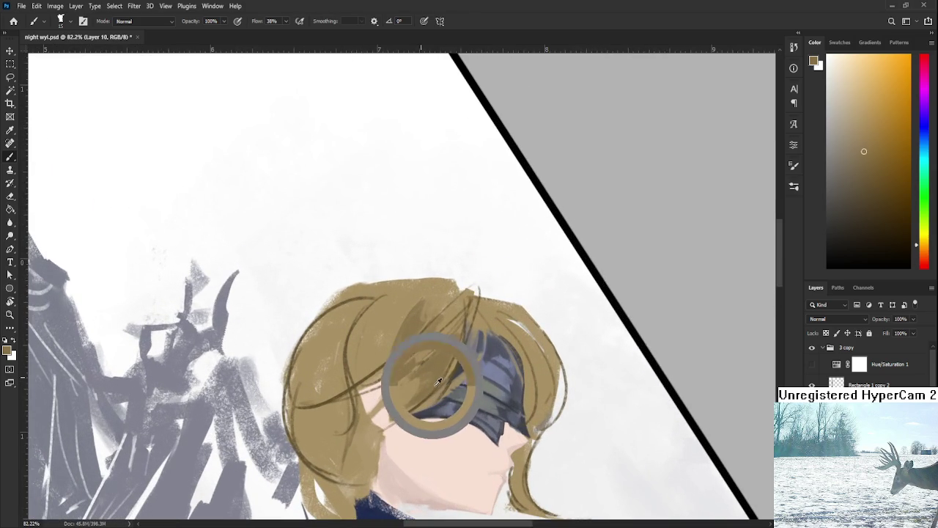
Step: Shade the left side of the hair with darker and lighter brown strokes
mouse_move(329, 326)
mouse_down()
mouse_move(308, 395)
mouse_move(337, 318)
mouse_up()
alt+click(324, 362)
alt+click(310, 373)
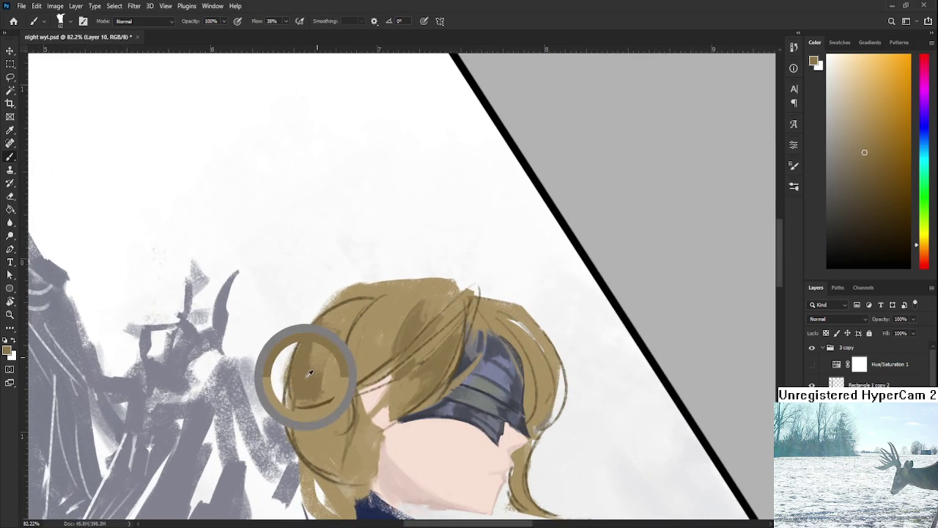
alt+click(322, 352)
drag(329, 327, 316, 375)
alt+click(315, 366)
alt+click(329, 370)
drag(323, 337, 339, 387)
alt+click(338, 371)
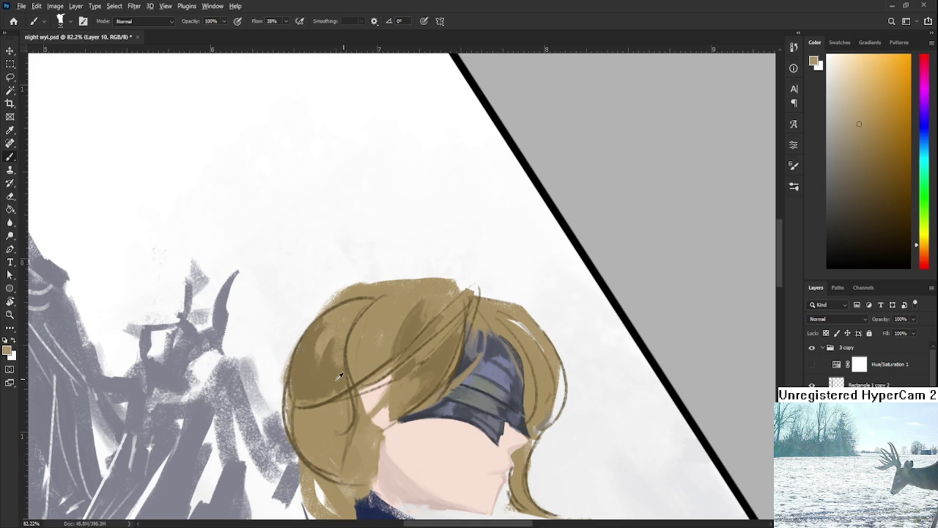
Step: Refine the left hair with darker strokes and lighten its dark patch
alt+click(336, 333)
drag(331, 359, 343, 312)
alt+click(325, 337)
mouse_move(324, 365)
mouse_down()
mouse_move(330, 325)
mouse_move(340, 370)
mouse_up()
drag(322, 315, 345, 370)
alt+click(346, 337)
alt+click(328, 347)
alt+click(330, 331)
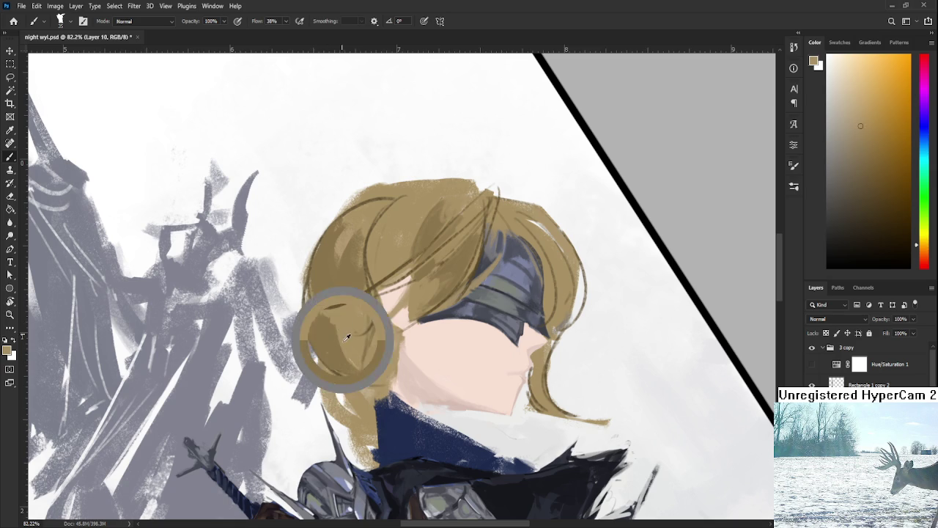
drag(333, 326, 356, 372)
alt+click(325, 337)
drag(323, 324, 344, 365)
alt+click(334, 337)
Step: Darken the hair beside the face with brown strokes, then sample the navy collar colour
mouse_move(355, 315)
mouse_down()
mouse_move(359, 370)
mouse_move(363, 359)
mouse_up()
alt+click(341, 326)
drag(334, 315, 352, 370)
alt+click(372, 316)
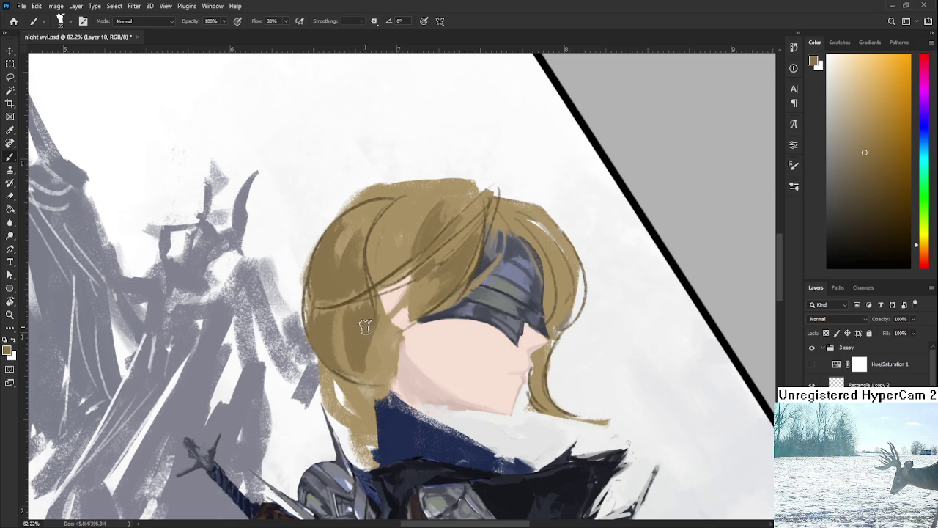
mouse_move(352, 307)
mouse_down()
mouse_move(359, 374)
mouse_move(343, 359)
mouse_up()
alt+click(382, 340)
mouse_move(370, 323)
mouse_down()
mouse_move(366, 374)
mouse_move(355, 370)
mouse_up()
alt+click(348, 325)
drag(370, 315, 374, 381)
mouse_move(379, 334)
mouse_down()
mouse_move(371, 370)
mouse_move(370, 333)
mouse_move(363, 367)
mouse_up()
mouse_move(370, 316)
mouse_down()
mouse_move(383, 338)
mouse_move(366, 365)
mouse_move(375, 364)
mouse_up()
alt+click(360, 330)
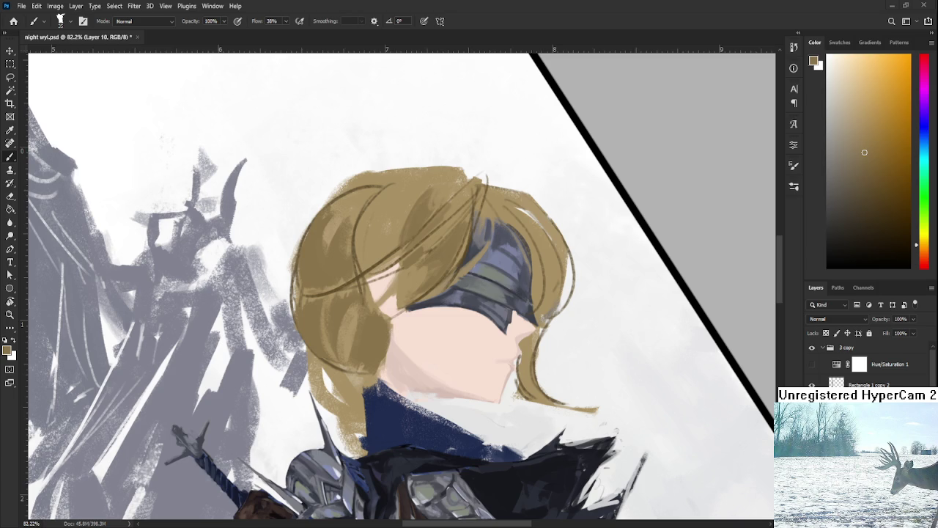
drag(406, 375, 401, 389)
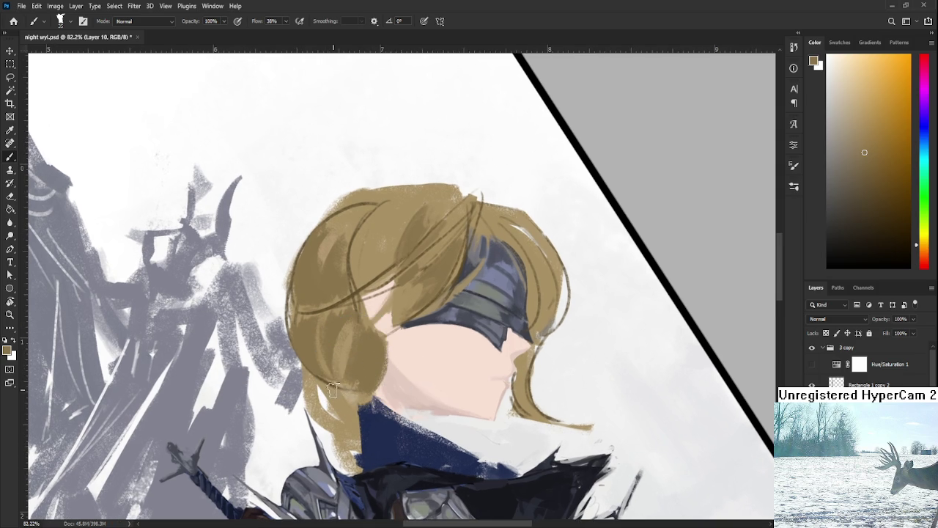
alt+click(399, 447)
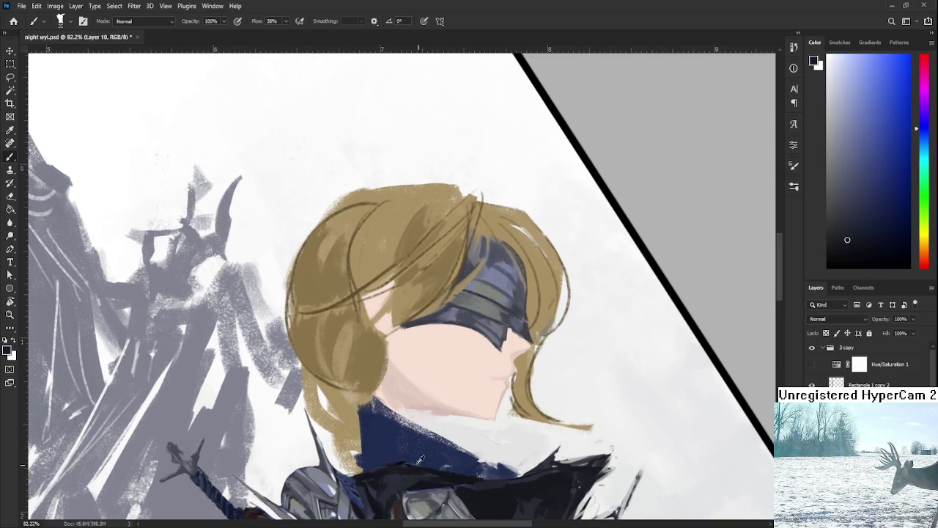
Step: Paint a dark hair tie below the hair and erase the stray strokes beside it
mouse_move(332, 393)
mouse_down()
mouse_move(336, 428)
mouse_move(346, 434)
mouse_up()
key(e)
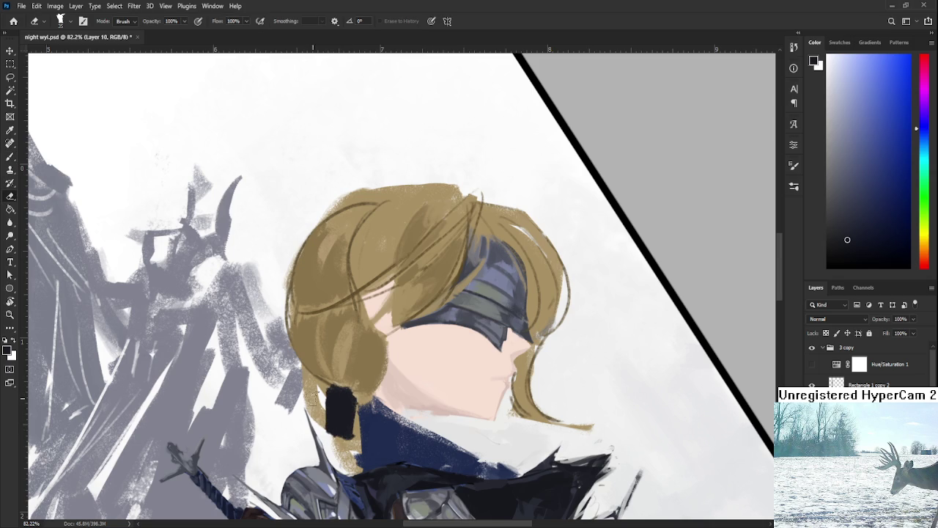
mouse_move(315, 381)
mouse_down()
mouse_move(306, 388)
mouse_move(309, 422)
mouse_move(335, 419)
mouse_move(322, 422)
mouse_move(315, 465)
mouse_up()
key(b)
alt+click(332, 408)
alt+click(349, 371)
Step: Paint a tan ponytail below the tie and trim its right edge with navy
alt+click(361, 382)
drag(337, 454, 348, 475)
drag(329, 439, 337, 476)
drag(323, 434, 348, 476)
mouse_move(354, 444)
mouse_down()
mouse_move(360, 474)
mouse_move(367, 453)
mouse_up()
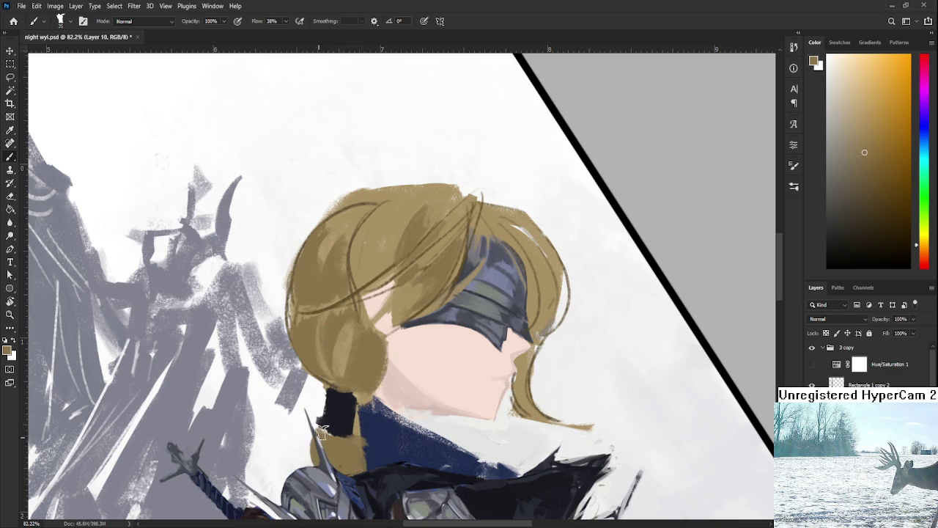
alt+click(376, 439)
drag(369, 429, 364, 469)
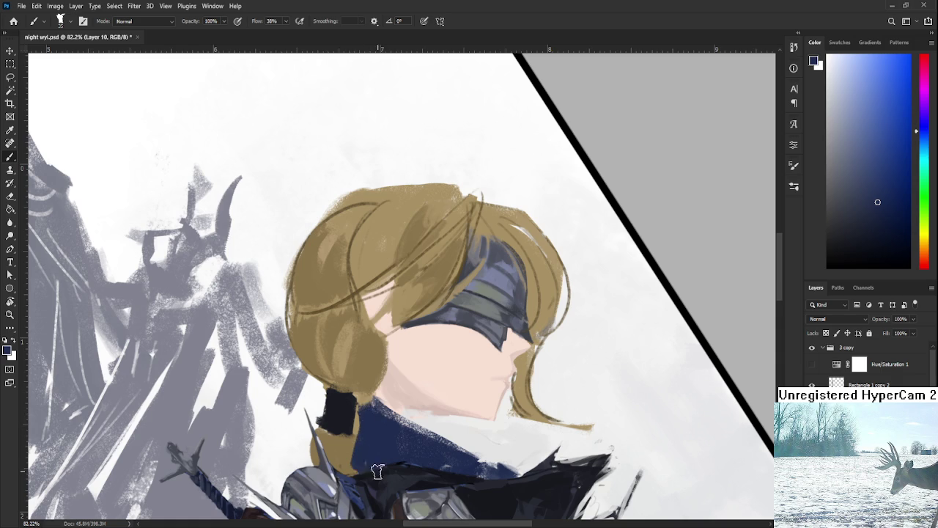
alt+click(374, 443)
Step: Rotate the canvas view counter-clockwise and zoom out to see the whole painting
key(r)
drag(409, 366, 423, 316)
scroll(423, 317, down, 3)
scroll(424, 317, down, 3)
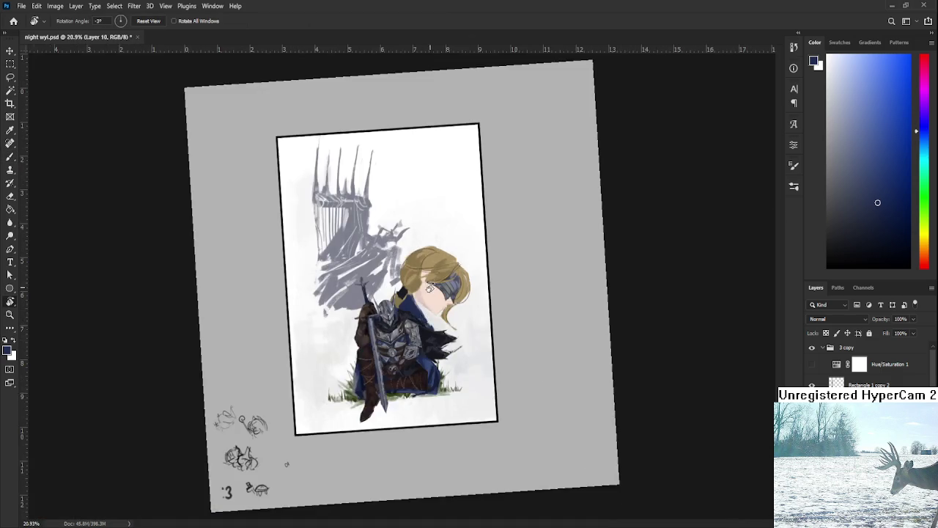
scroll(428, 291, up, 3)
scroll(440, 273, up, 1)
scroll(398, 341, up, 2)
scroll(398, 341, up, 1)
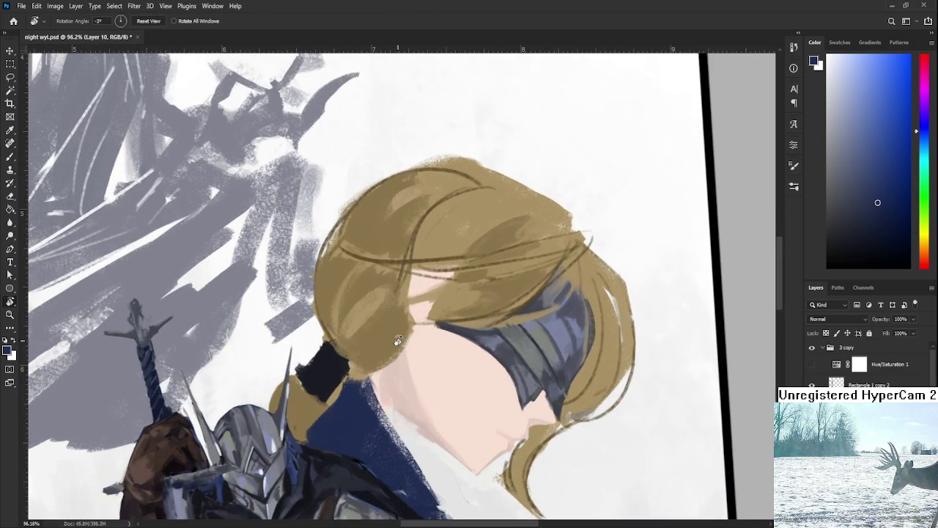
key(b)
key(r)
drag(330, 372, 378, 378)
scroll(392, 396, down, 1)
Step: Sample the navy from the neck, then pick up the skin pink from the face
alt+click(373, 363)
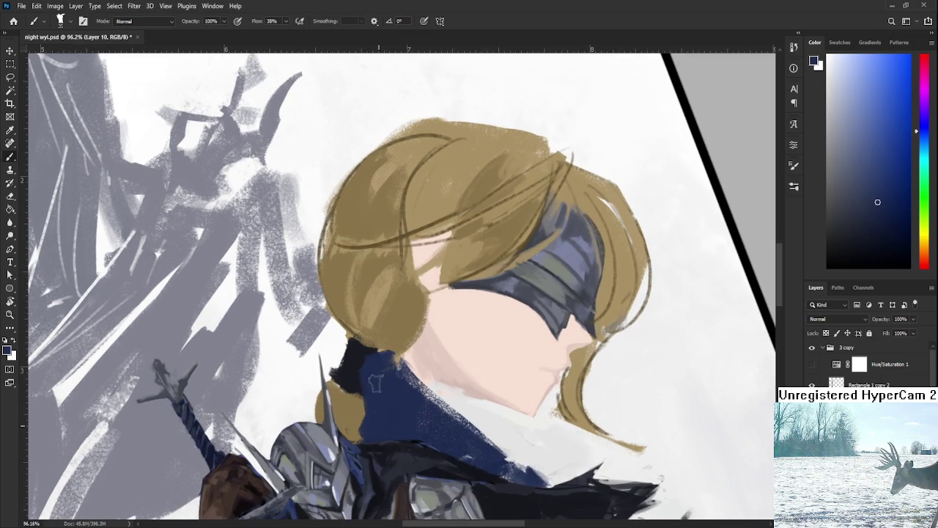
alt+click(377, 389)
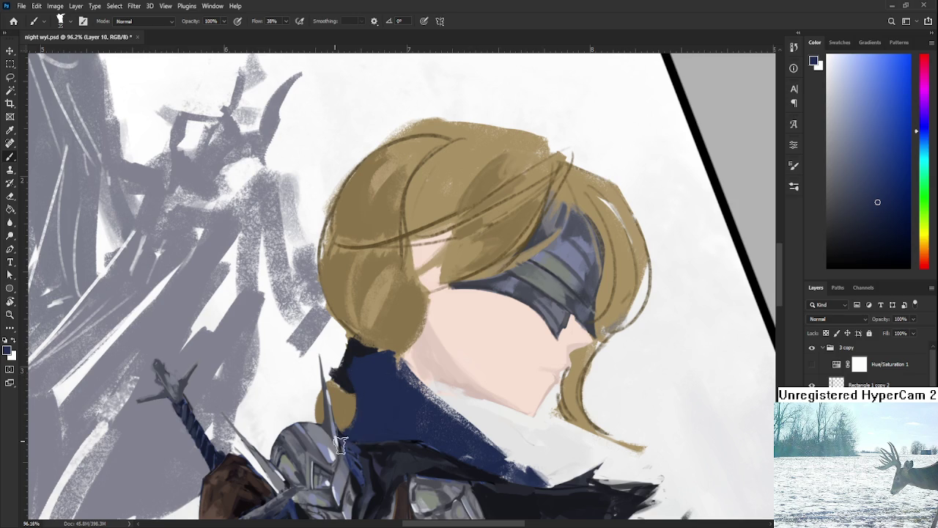
drag(390, 433, 350, 429)
alt+click(403, 367)
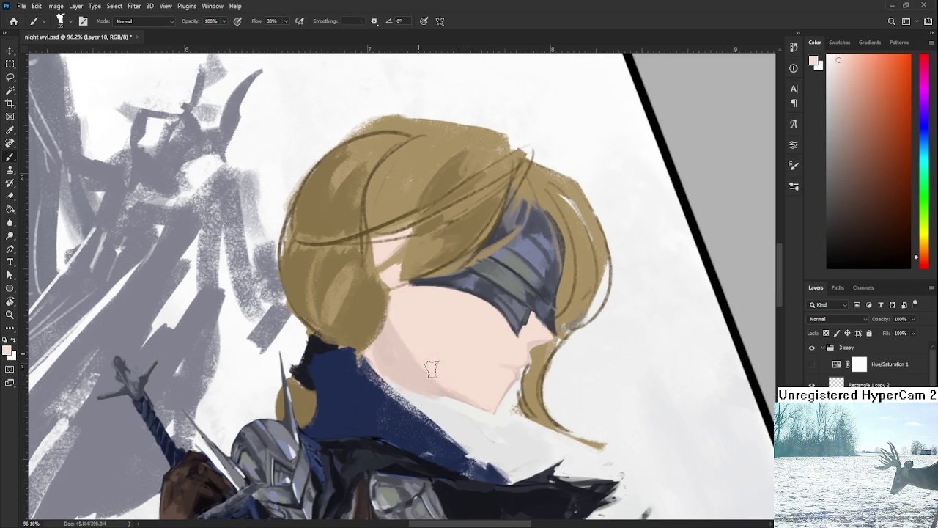
Step: Sample the tan hair colour and centre the view on the hair
mouse_move(392, 263)
mouse_down()
mouse_move(389, 360)
mouse_move(407, 392)
mouse_up()
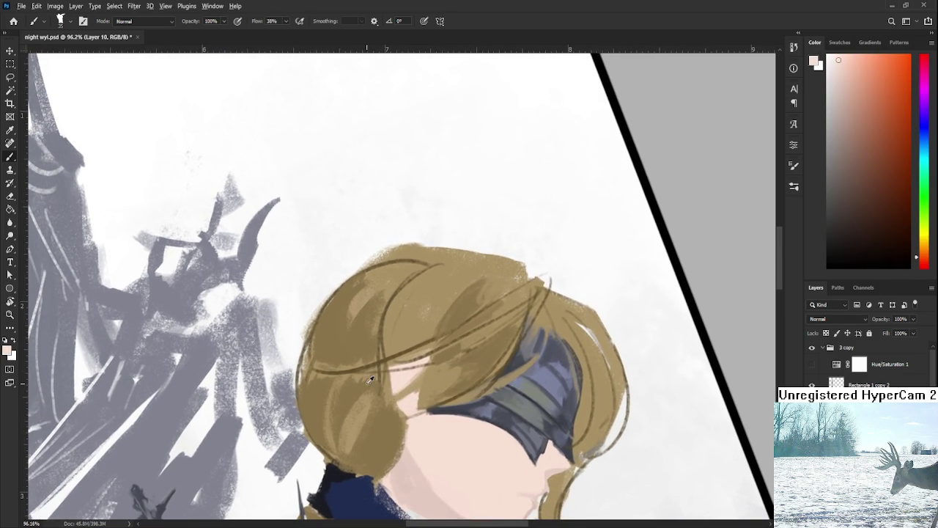
alt+click(360, 383)
alt+click(345, 356)
alt+click(396, 337)
alt+click(363, 331)
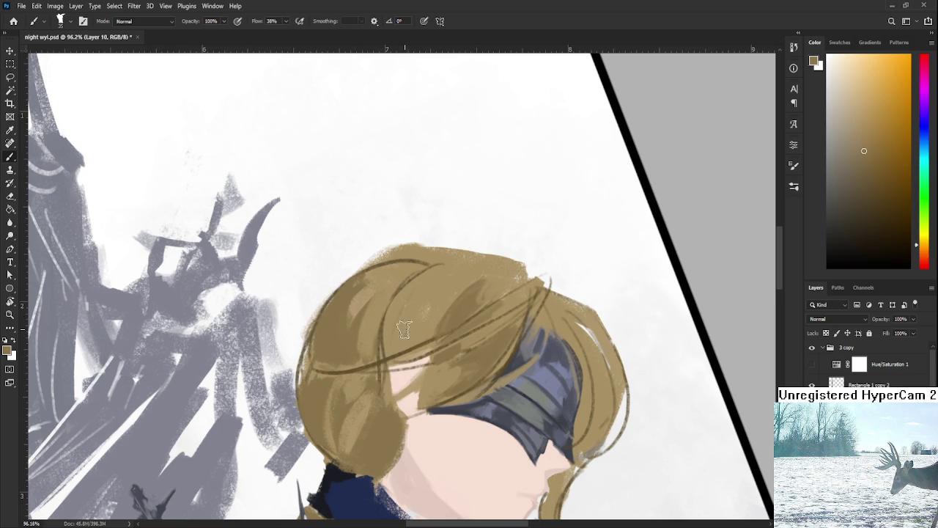
drag(498, 387, 464, 348)
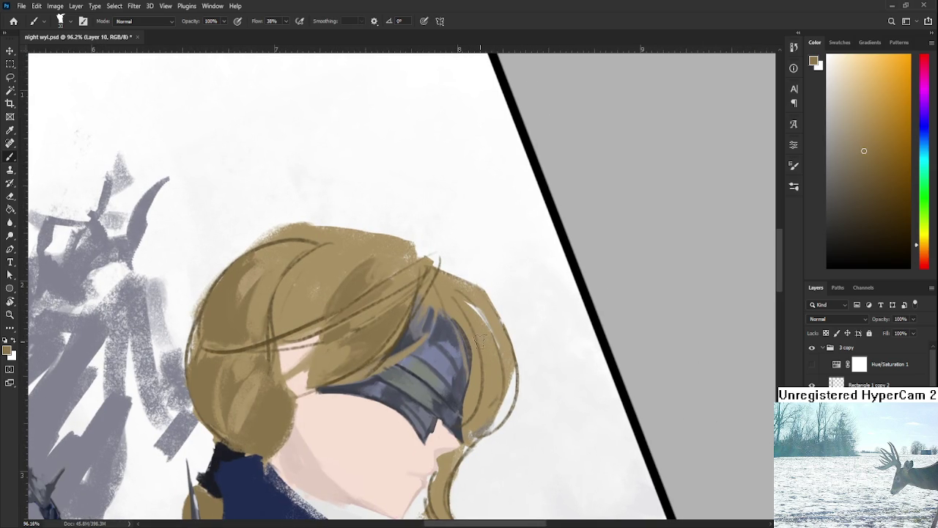
Step: Paint tan hair along the blindfold's right edge, fine-tuning the tan in the colour picker
drag(464, 314, 466, 406)
mouse_move(477, 360)
mouse_down()
mouse_move(469, 414)
mouse_move(478, 361)
mouse_up()
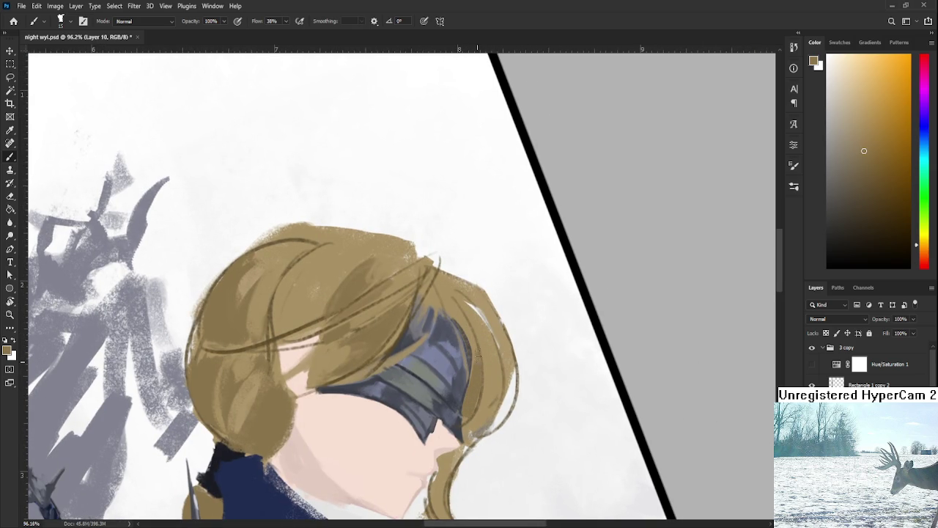
drag(478, 409, 496, 342)
drag(463, 378, 502, 398)
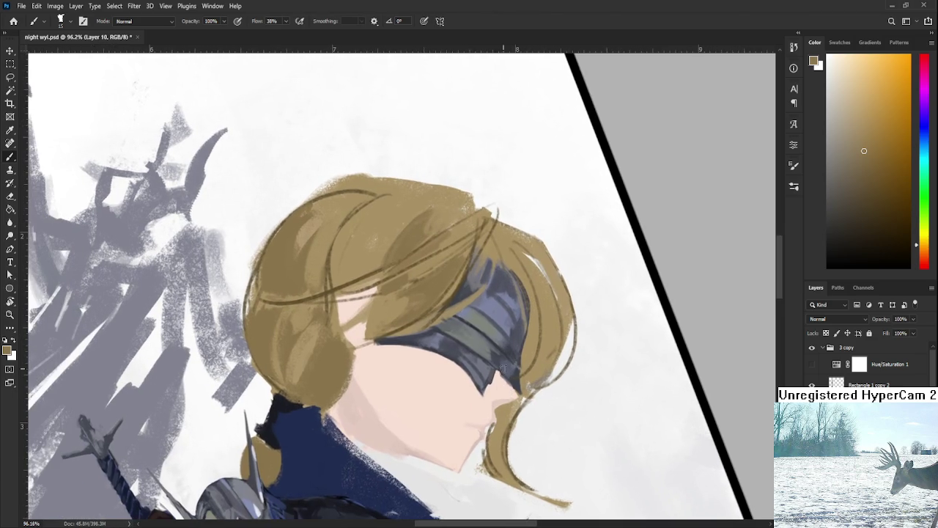
click(864, 188)
scroll(329, 359, up, 2)
alt+click(329, 359)
drag(404, 348, 384, 370)
click(881, 174)
mouse_move(526, 372)
mouse_down()
mouse_move(527, 381)
mouse_move(538, 330)
mouse_move(555, 367)
mouse_up()
Step: Paint dark brown strands beside the lips and darken the strand by the chin
alt+click(550, 356)
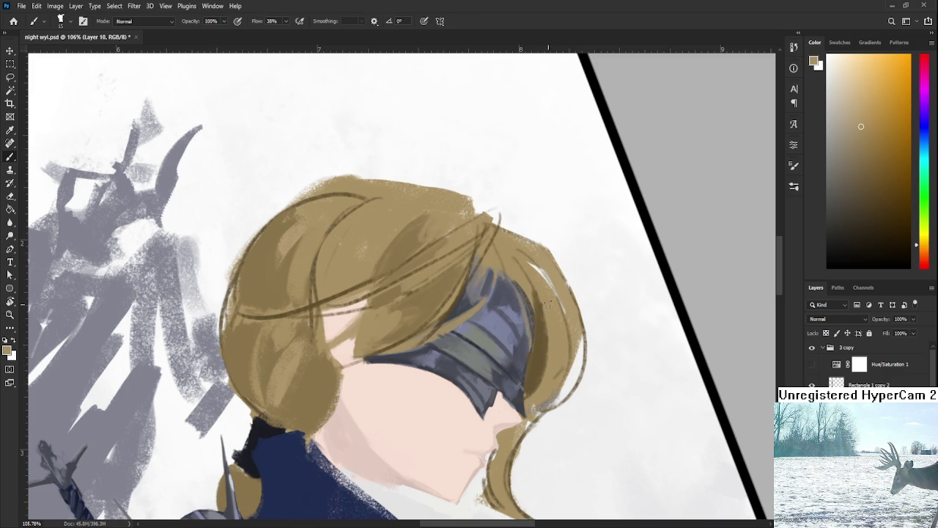
alt+click(542, 359)
drag(525, 406, 535, 362)
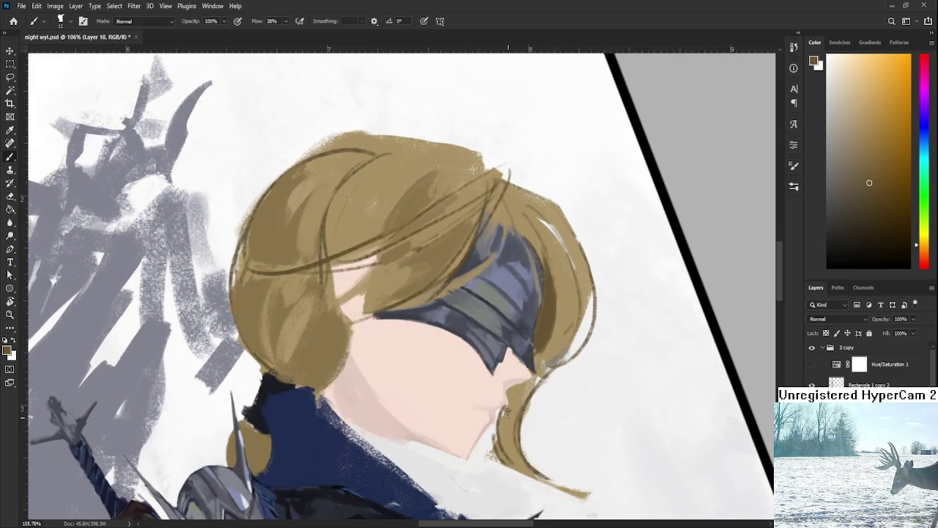
mouse_move(508, 402)
mouse_down()
mouse_move(511, 414)
mouse_move(529, 386)
mouse_move(510, 433)
mouse_move(523, 397)
mouse_move(541, 435)
mouse_up()
key(e)
key(ctrl+z)
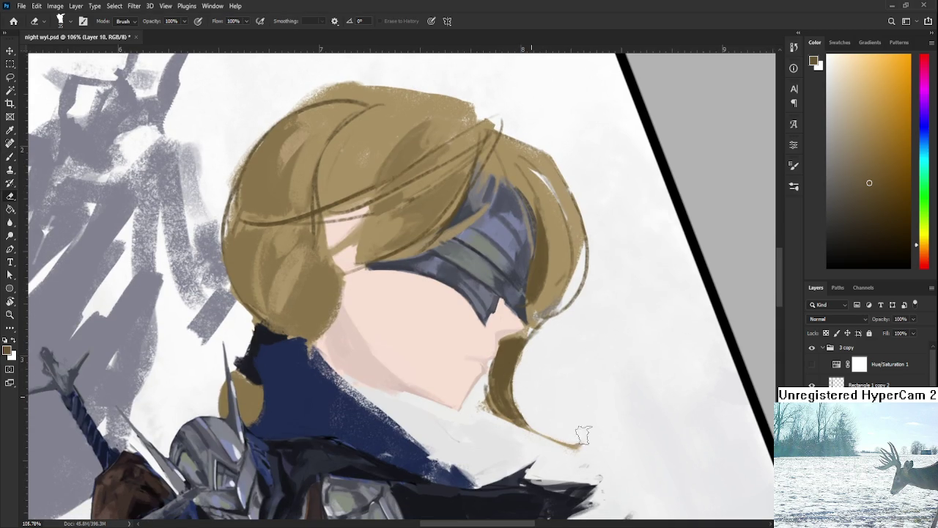
drag(597, 426, 617, 416)
key(b)
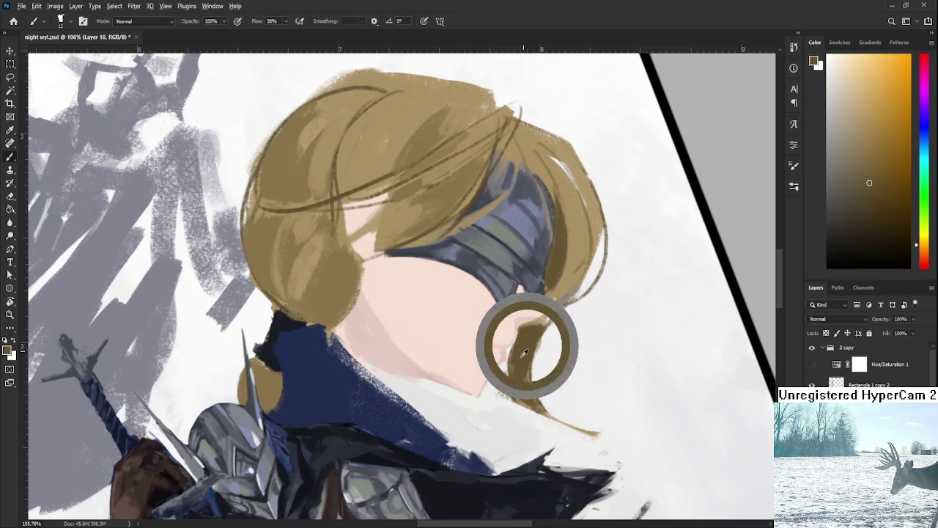
mouse_move(488, 393)
mouse_down()
mouse_move(513, 344)
mouse_move(501, 402)
mouse_up()
drag(543, 351, 515, 384)
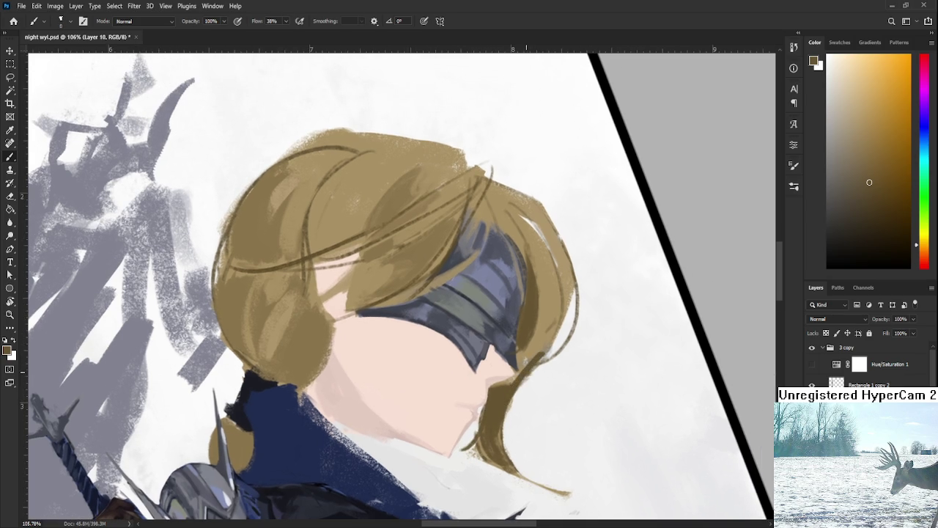
Step: Lighten the dark line beside the blindfold and add a dark touch on the chin strand
alt+click(543, 341)
mouse_move(548, 337)
mouse_down()
mouse_move(522, 372)
mouse_move(535, 349)
mouse_up()
alt+click(511, 389)
mouse_move(518, 374)
mouse_down()
mouse_move(504, 381)
mouse_move(499, 405)
mouse_up()
alt+click(489, 416)
Step: Draw a thin dark line down the hair's right edge, redoing it twice
drag(481, 245, 505, 319)
key(ctrl+z)
drag(487, 235, 544, 346)
key(ctrl+z)
drag(484, 236, 541, 344)
alt+click(541, 301)
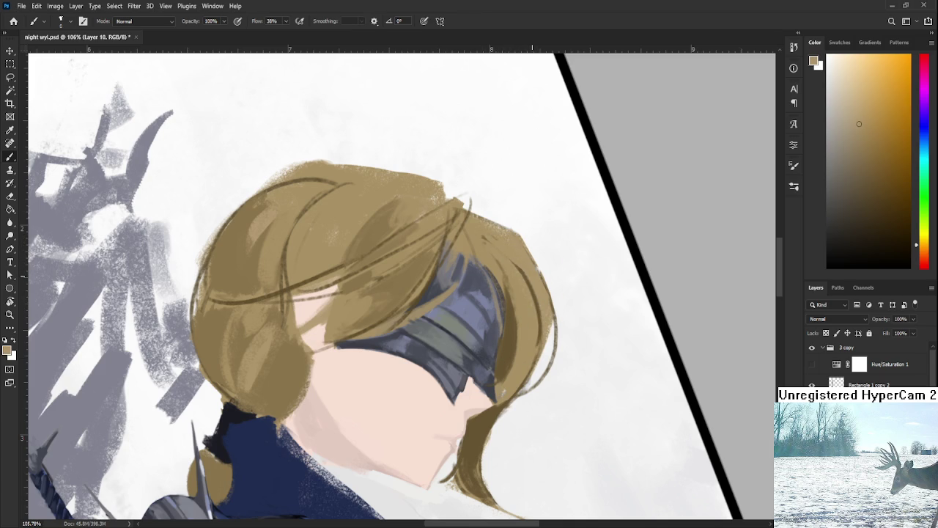
scroll(532, 274, down, 1)
scroll(535, 293, down, 2)
scroll(541, 337, down, 1)
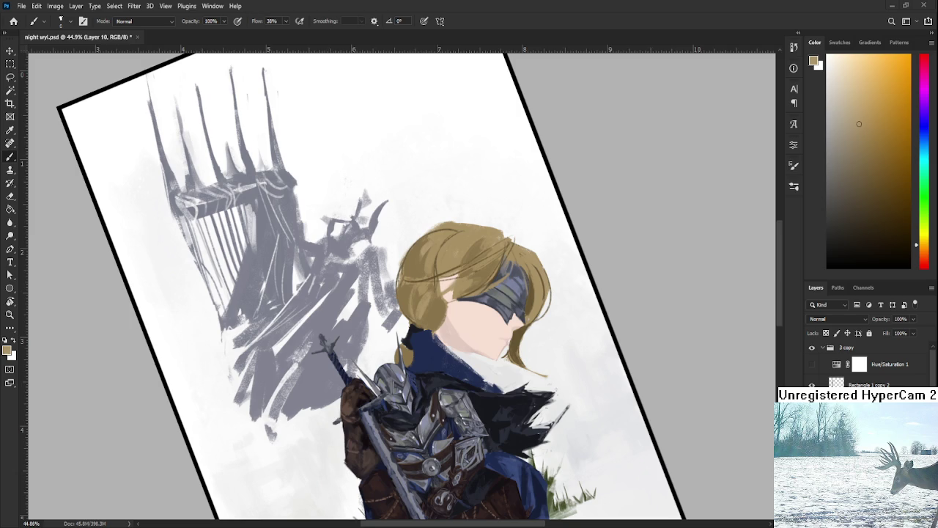
Step: Tilt the view, then paint a trial stroke in darker sampled brown down the hair's right side
scroll(462, 379, up, 2)
scroll(454, 377, up, 2)
scroll(432, 370, up, 1)
scroll(422, 367, up, 1)
drag(421, 368, 455, 344)
alt+click(530, 382)
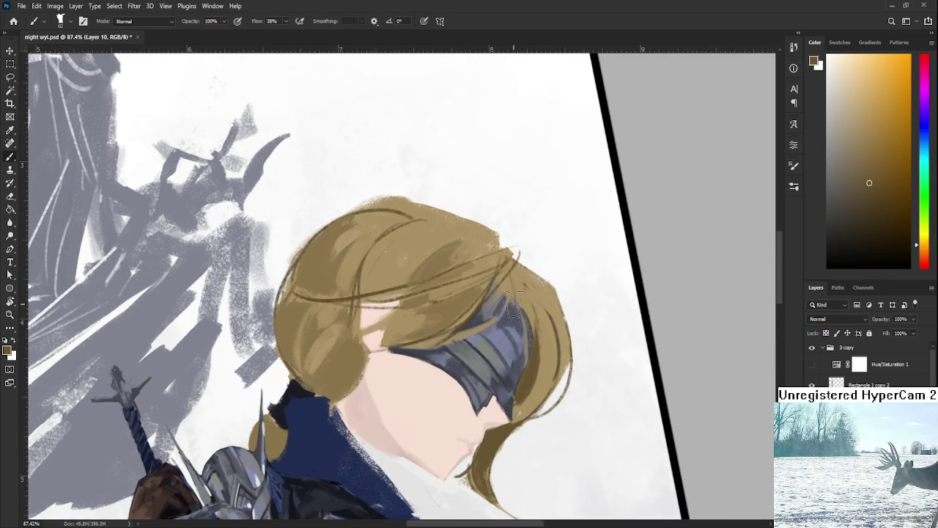
drag(540, 305, 549, 366)
Step: Undo the trial stroke after comparing, then darken the strand right of the blindfold with a small stroke
key(ctrl+z)
key(ctrl+shift+z)
key(ctrl+z)
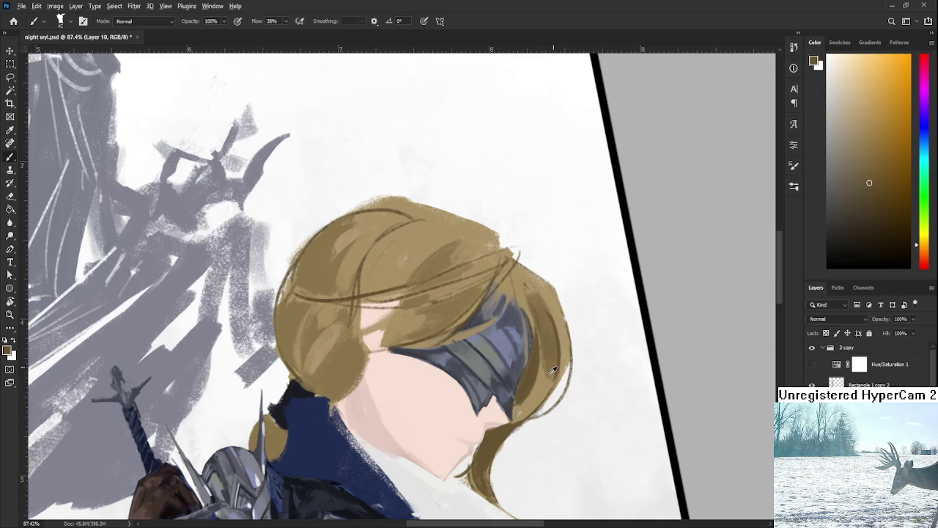
alt+click(555, 342)
drag(535, 399, 519, 414)
scroll(551, 375, up, 3)
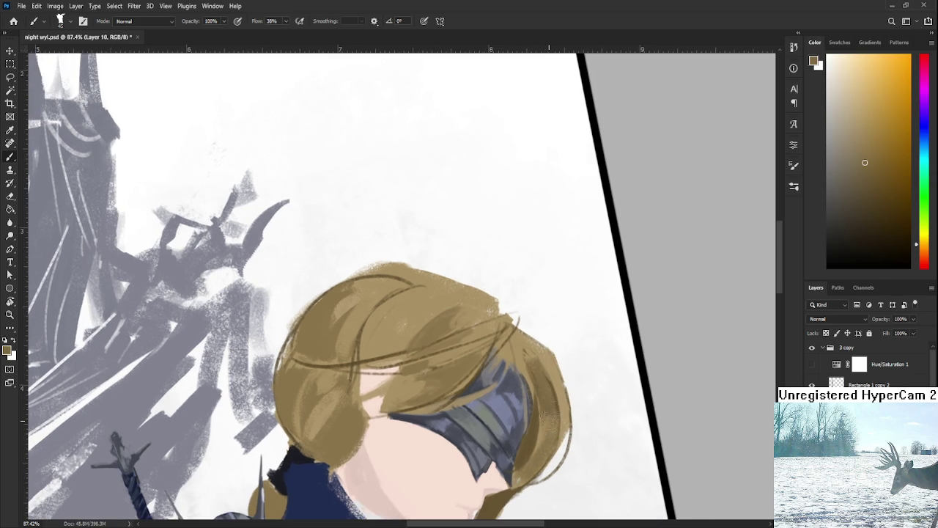
Step: Resample the hair colour and rotate the canvas back near upright, ready to paint again
alt+click(548, 368)
alt+click(528, 339)
alt+click(555, 335)
key(r)
drag(557, 370, 570, 336)
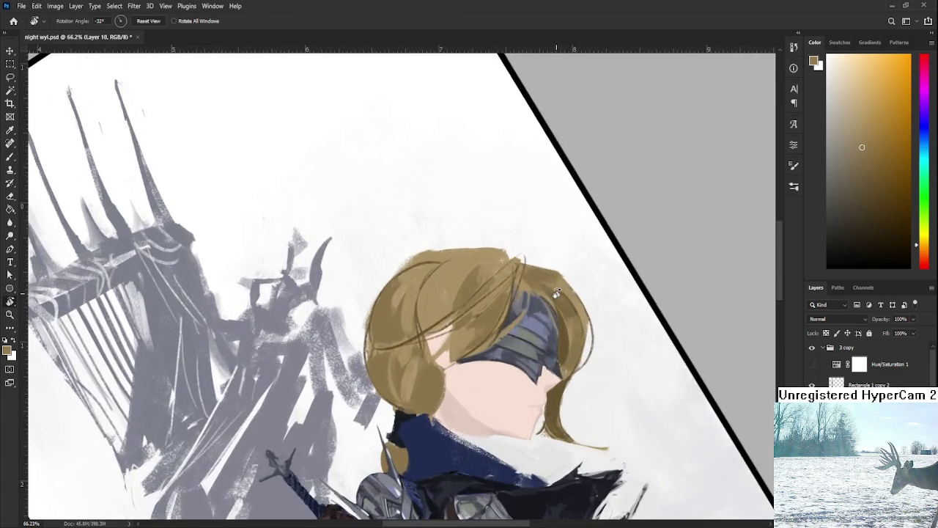
mouse_move(568, 317)
mouse_down()
mouse_move(503, 399)
mouse_move(513, 340)
mouse_up()
scroll(503, 400, up, 5)
key(b)
scroll(513, 340, up, 2)
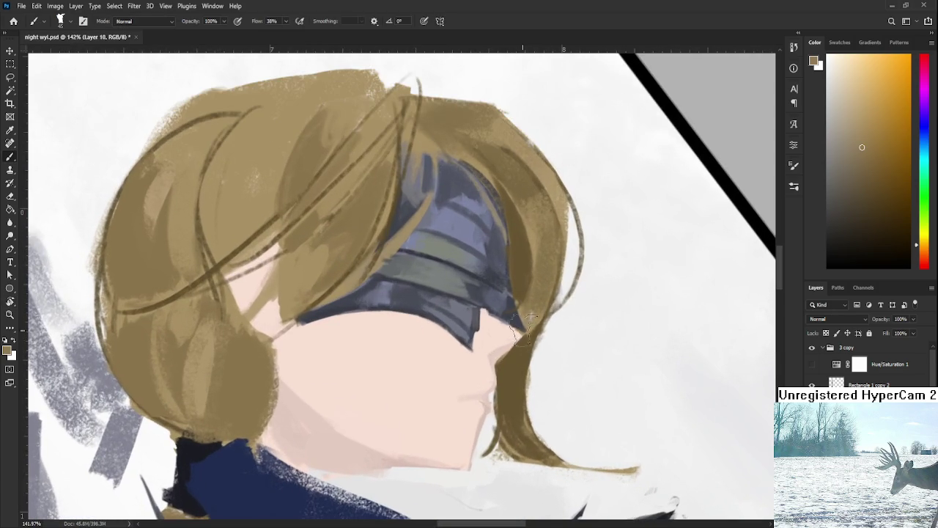